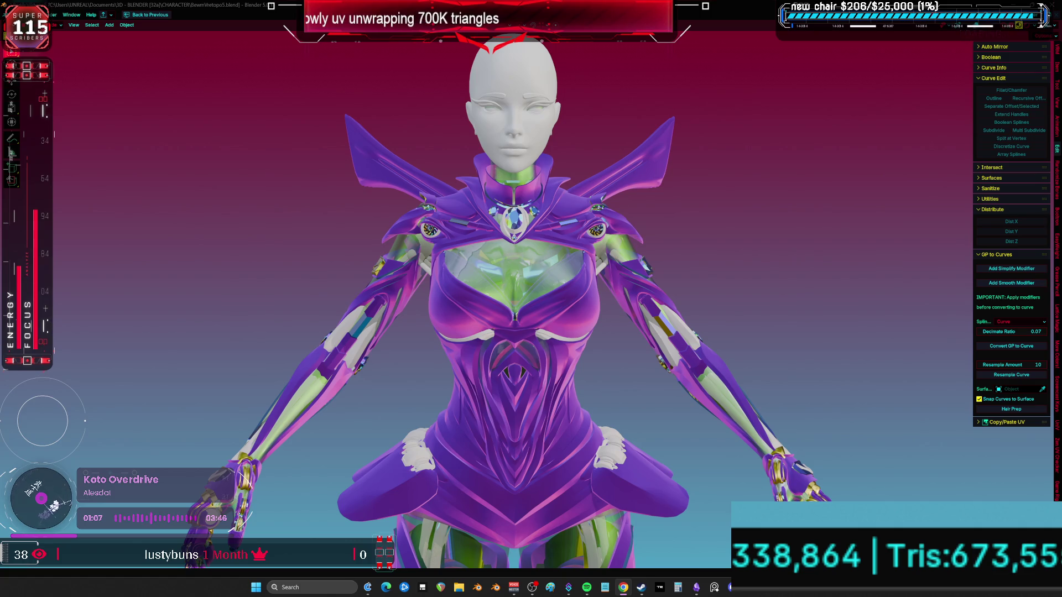
Switch the viewport to a darker shading mode and view the whole character
key(z)
click(545, 375)
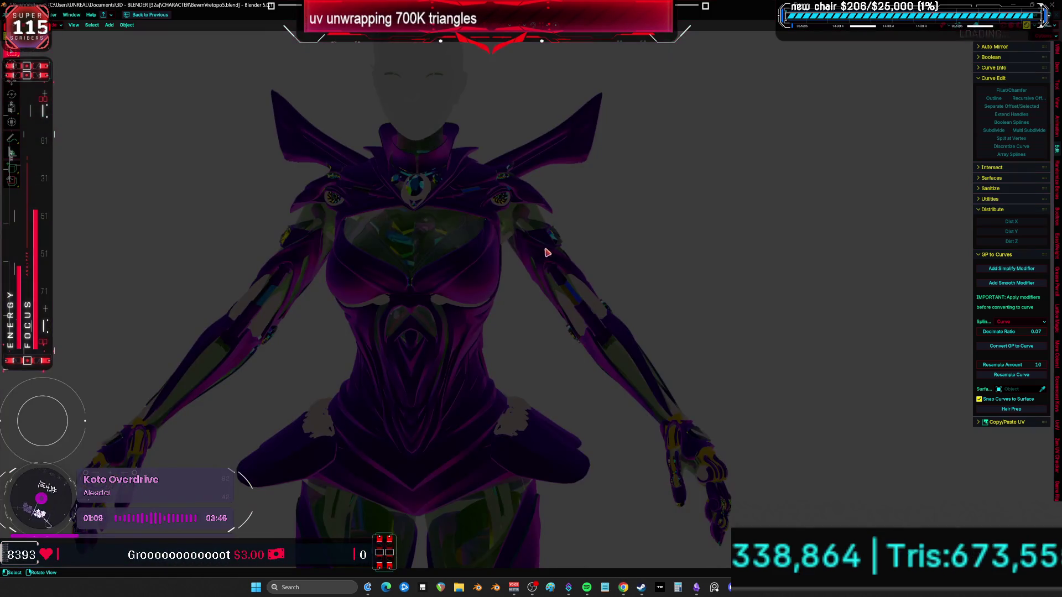
mouse_move(545, 252)
middle_down()
mouse_move(576, 310)
mouse_move(604, 325)
mouse_move(567, 289)
middle_up()
Add a sphere light probe and set its Y rotation to 42°
key(shift+a)
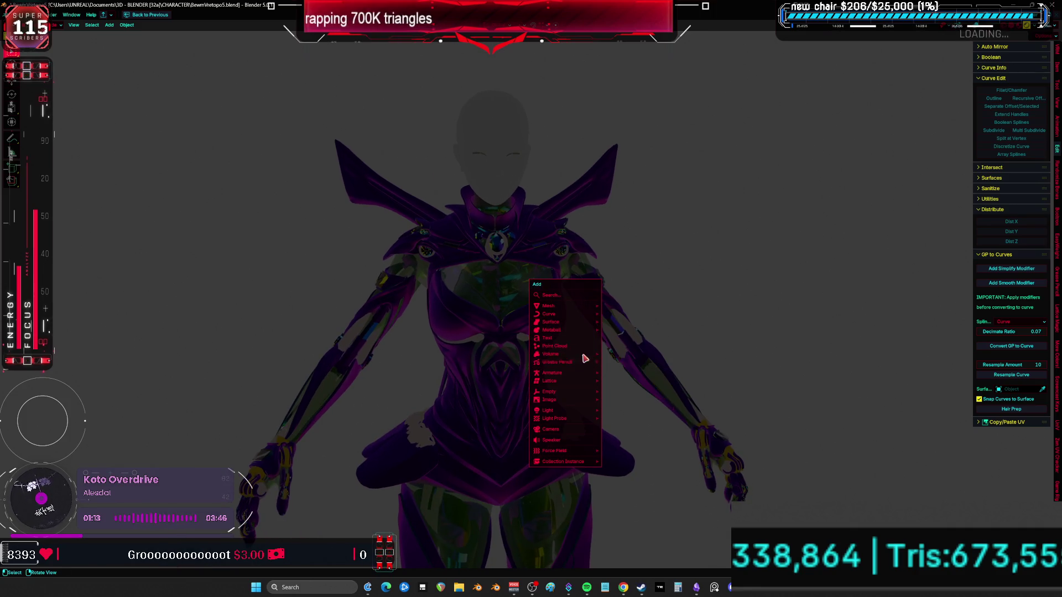
mouse_move(578, 418)
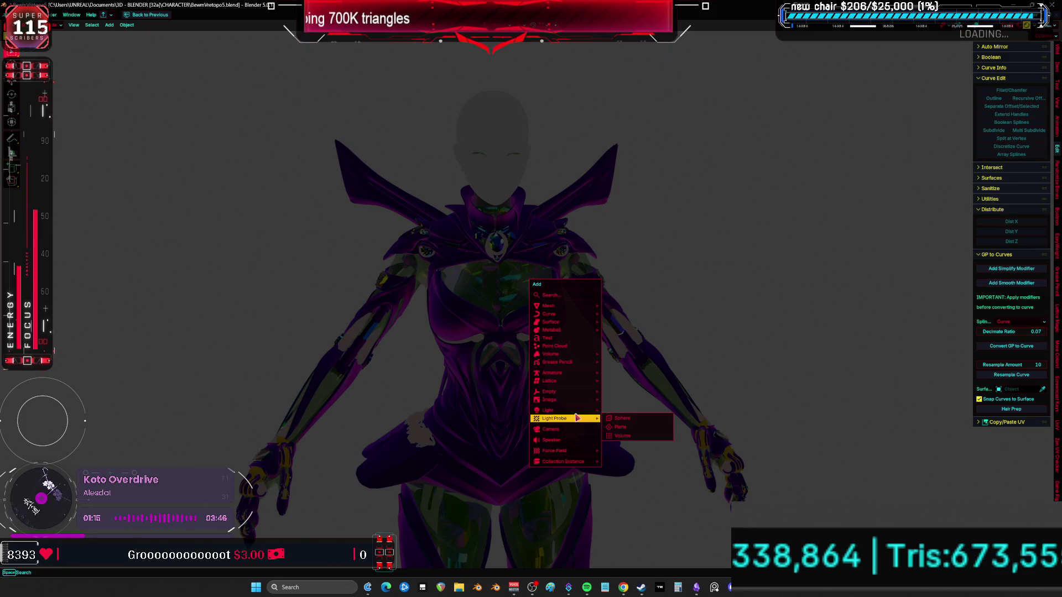
click(634, 418)
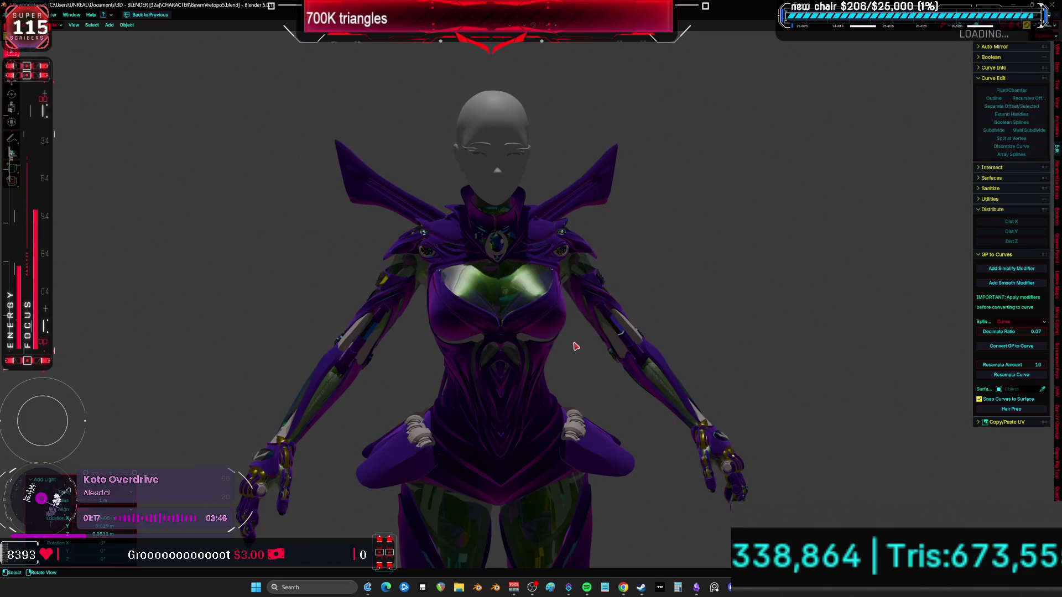
mouse_move(575, 346)
middle_down()
mouse_move(523, 341)
mouse_move(586, 336)
mouse_move(273, 426)
middle_up()
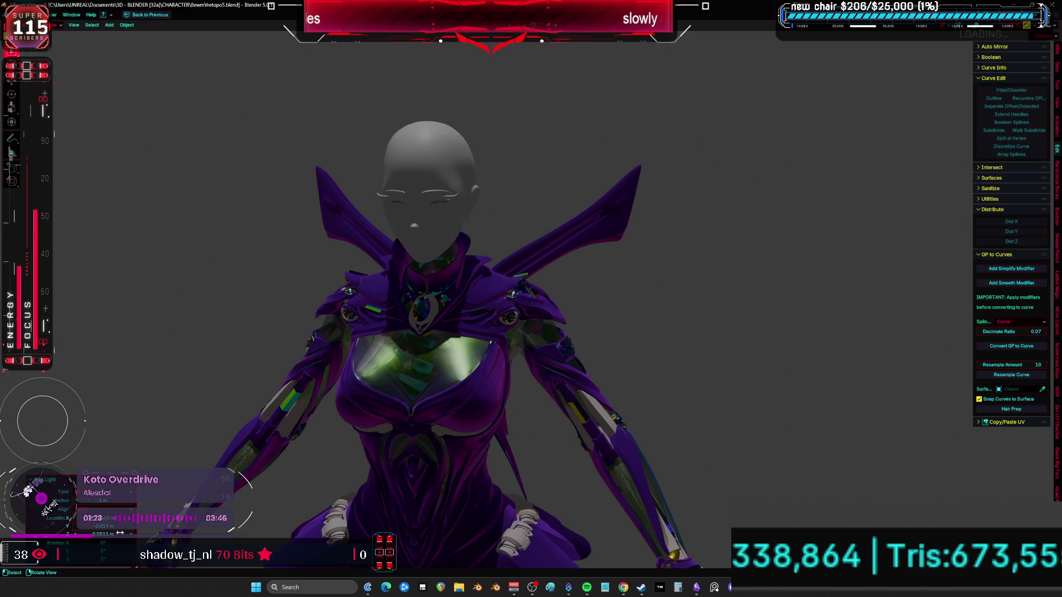
drag(119, 532, 172, 532)
drag(109, 550, 155, 551)
Add a new light to the scene from the Shift+A menu
middle_drag(431, 381, 478, 338)
key(shift+a)
mouse_move(479, 338)
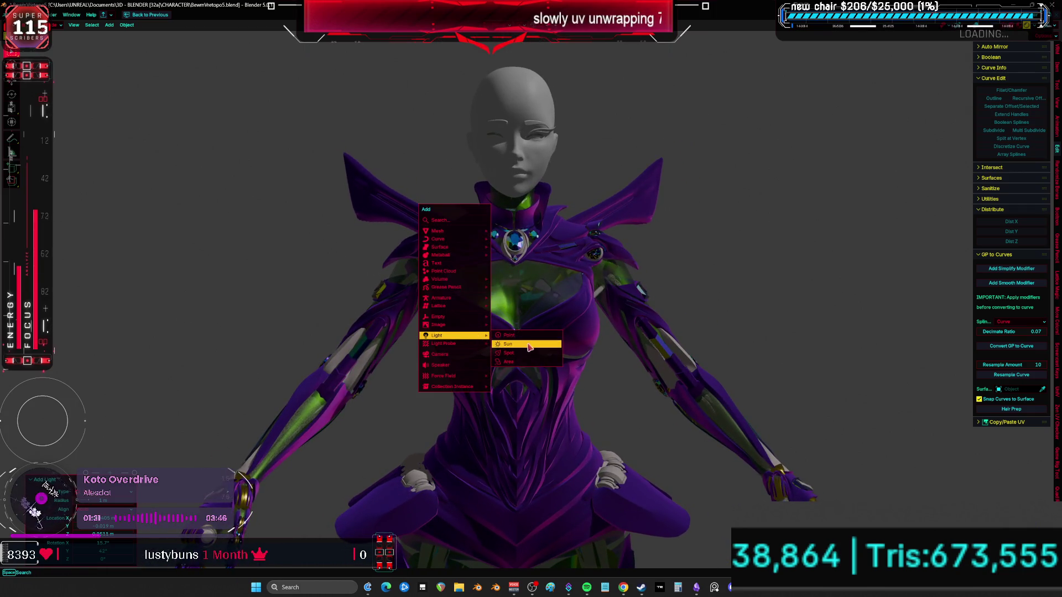
click(529, 355)
Isolate the new light in local view and lift it straight up along Z
scroll(530, 355, down, 2)
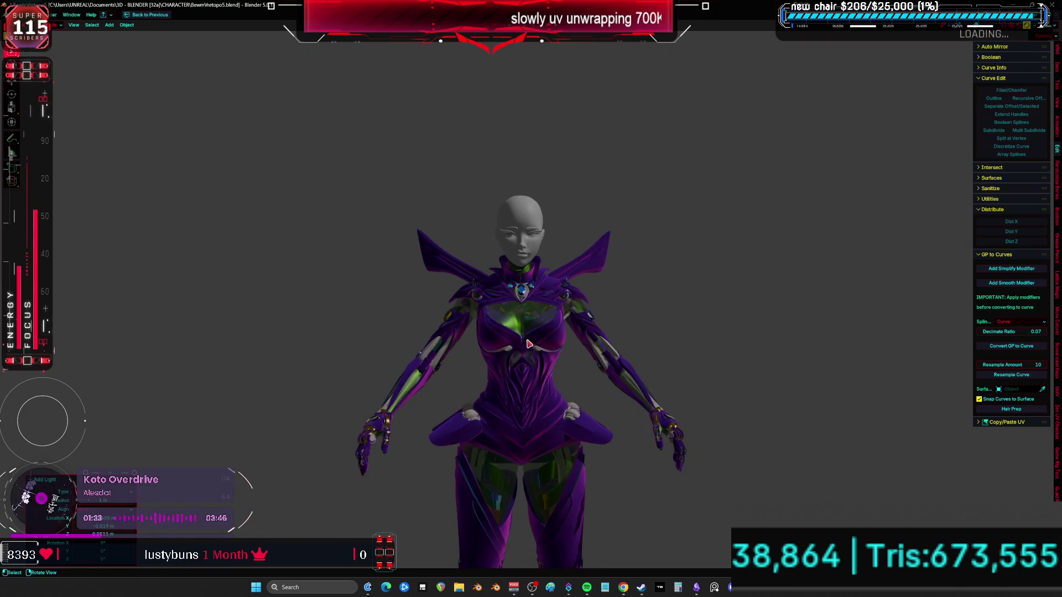
key(shift+z)
key(KP_Divide)
key(KP_1)
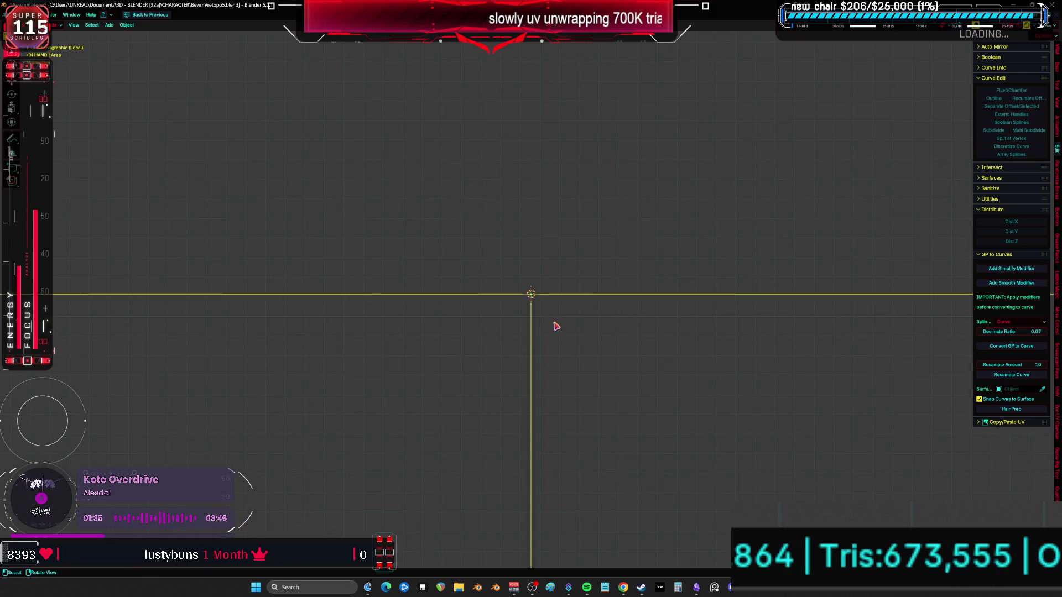
key(g)
key(z)
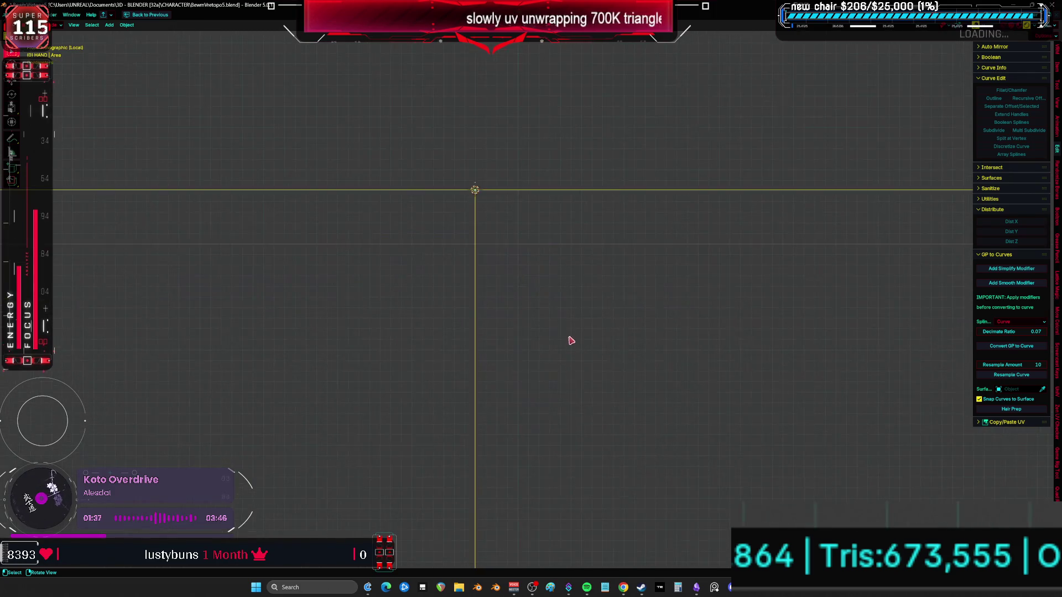
click(505, 332)
mouse_move(504, 331)
middle_down()
mouse_move(443, 244)
mouse_move(413, 234)
mouse_move(498, 234)
mouse_move(530, 282)
mouse_move(503, 313)
mouse_move(541, 338)
middle_up()
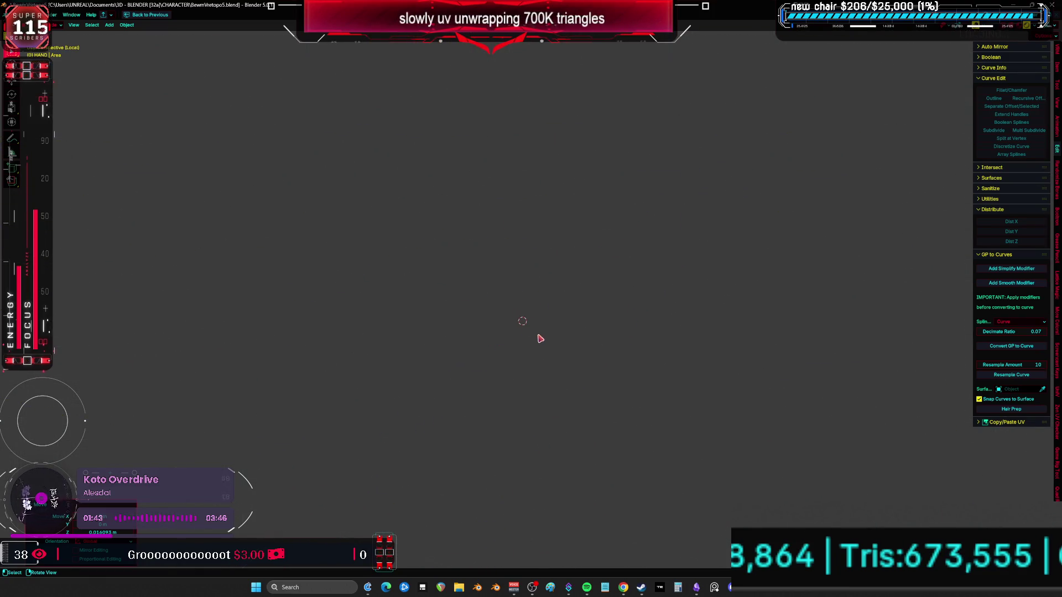
scroll(578, 355, down, 3)
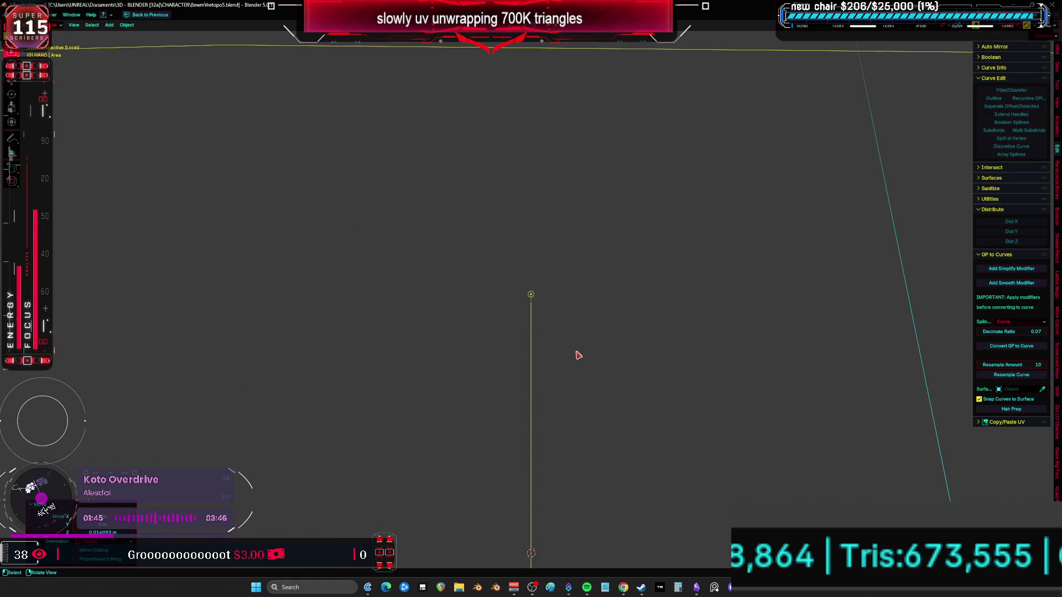
mouse_move(578, 355)
middle_down()
mouse_move(586, 338)
mouse_move(533, 315)
mouse_move(606, 265)
mouse_move(612, 334)
mouse_move(538, 291)
mouse_move(517, 263)
mouse_move(573, 367)
mouse_move(559, 230)
mouse_move(526, 347)
middle_up()
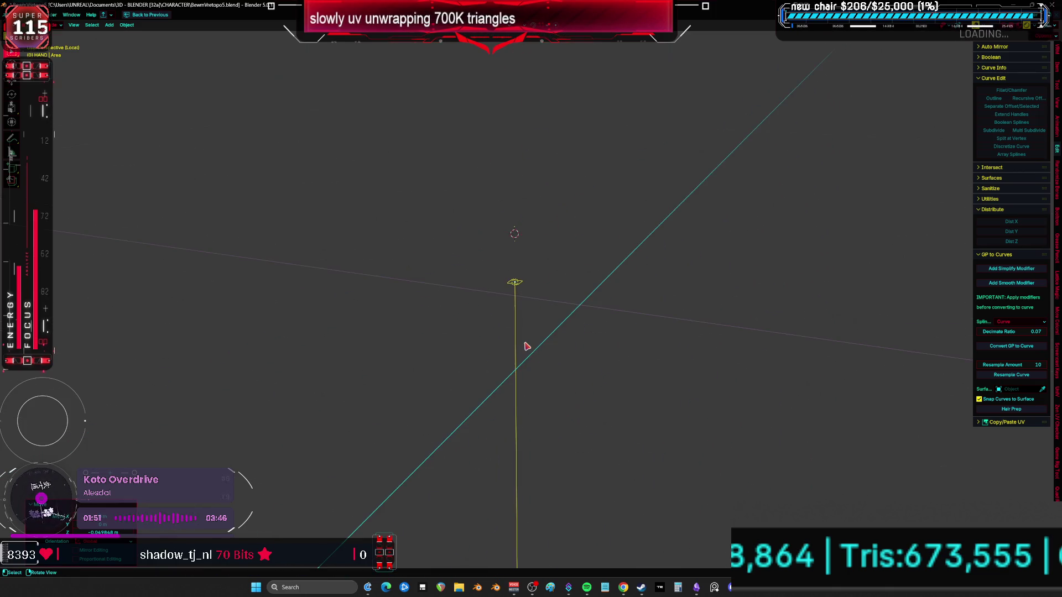
Leave local view and raise the light high above the character's head
key(KP_Divide)
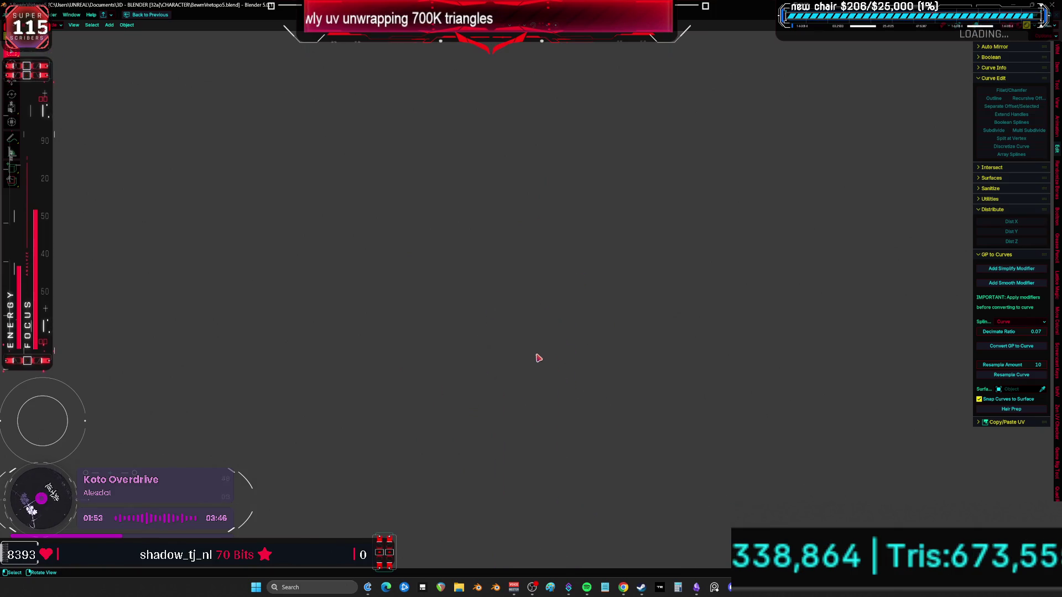
key(g)
key(z)
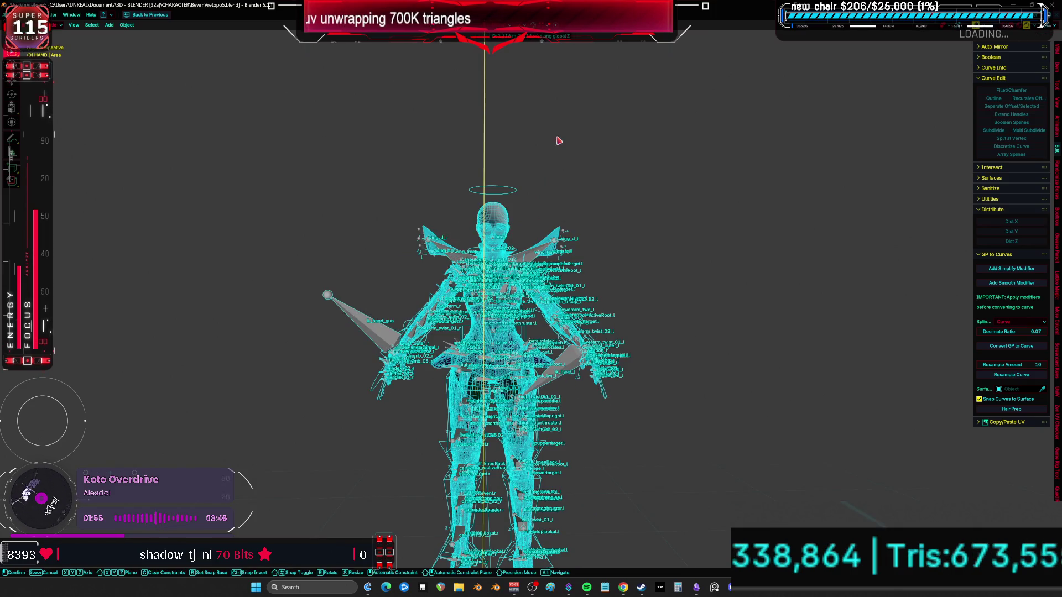
click(558, 141)
key(g)
key(z)
click(526, 166)
Scale the light into a wide rectangle, switch to Material Preview, and fine-tune its height
key(s)
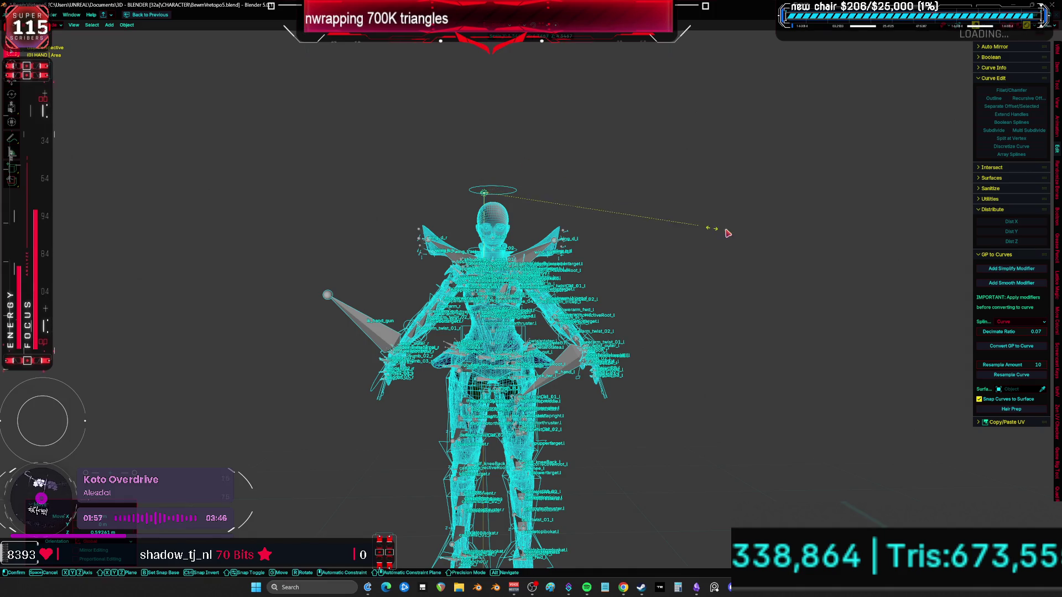
click(633, 236)
key(z)
click(715, 336)
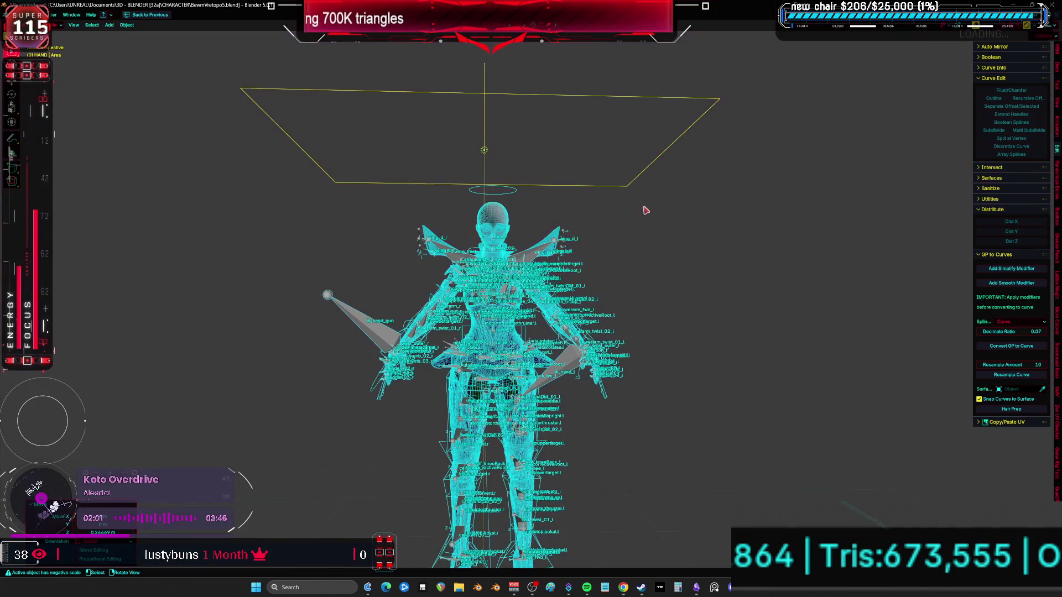
key(g)
key(z)
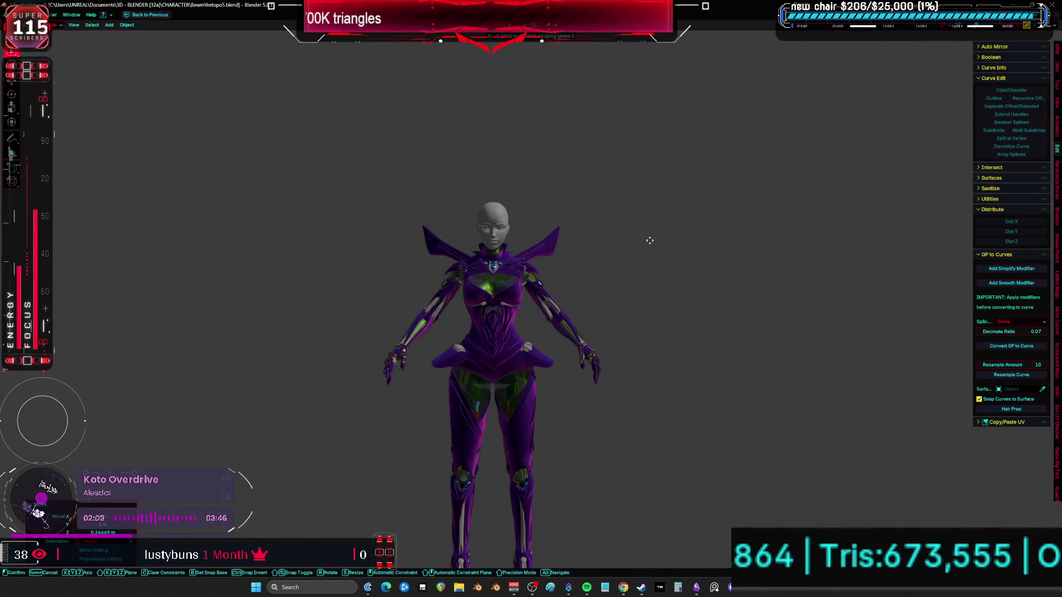
click(622, 270)
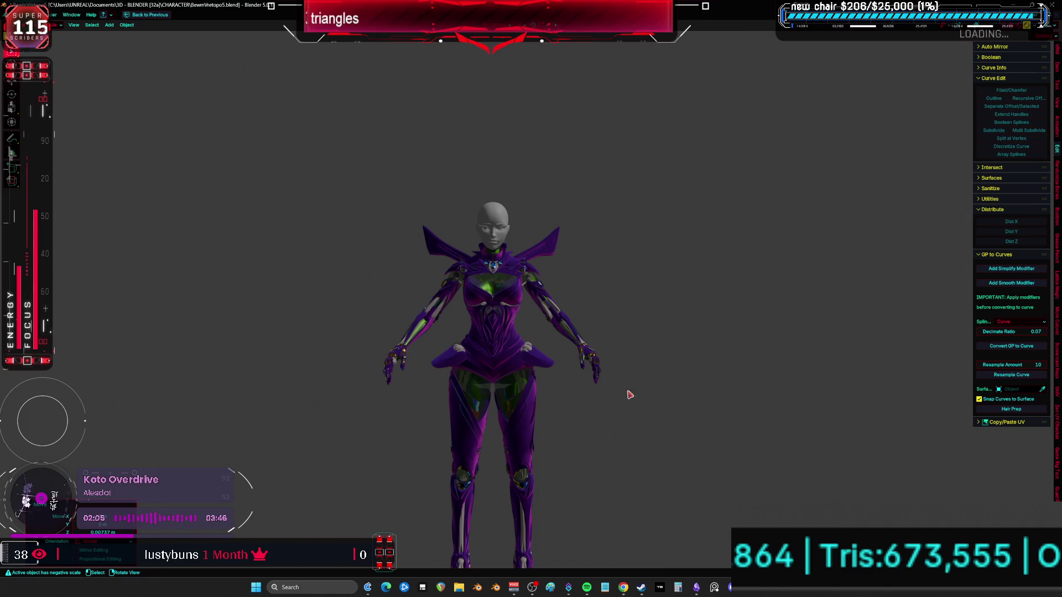
key(ctrl+space)
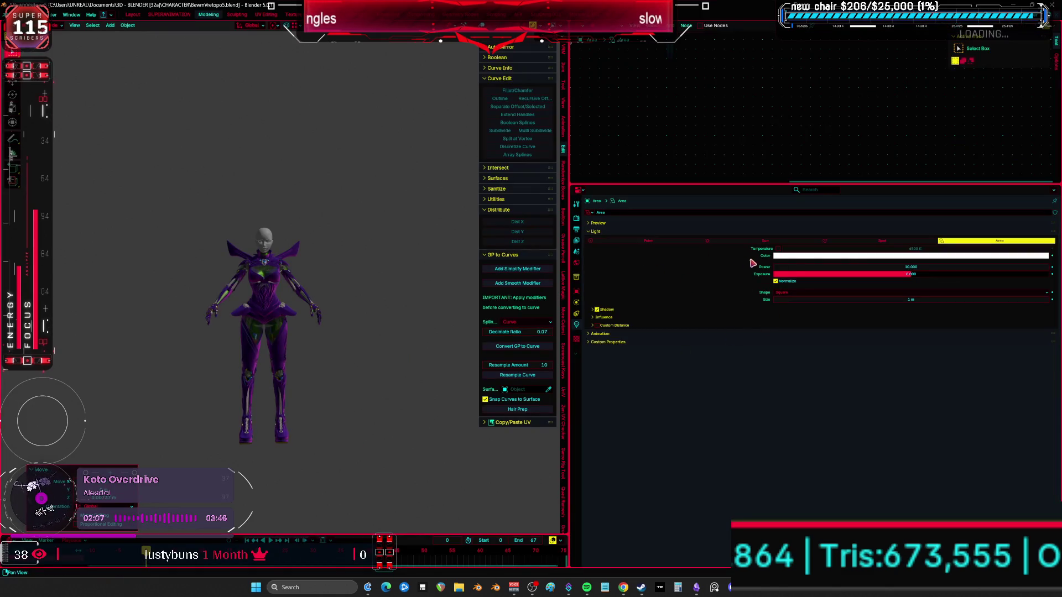
Raise the area light's power to 64.3 and tilt it toward the character
drag(860, 266, 899, 267)
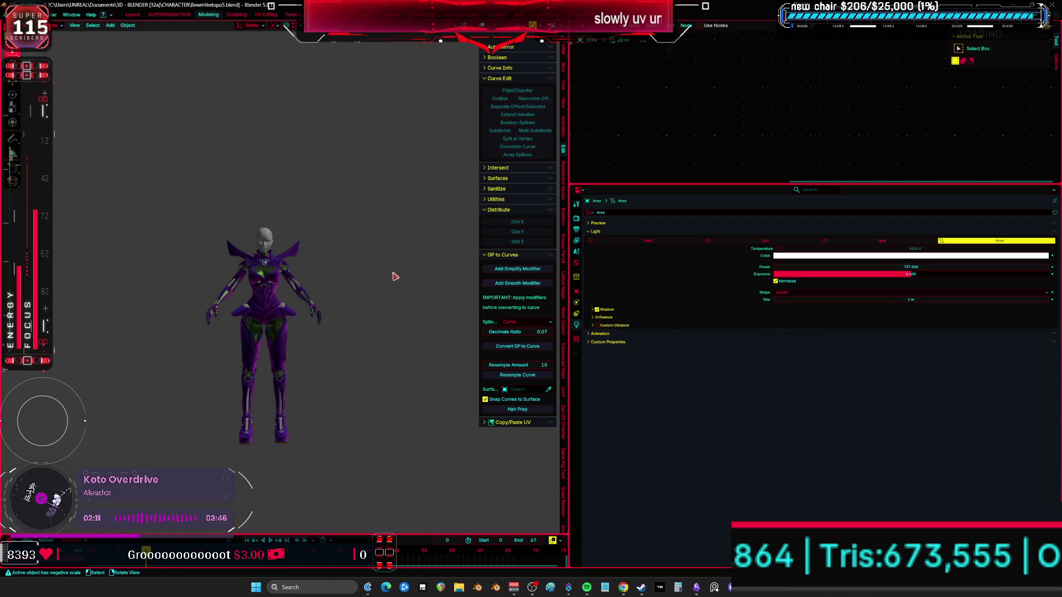
key(shift+alt+z)
key(r)
click(297, 263)
key(shift+alt+z)
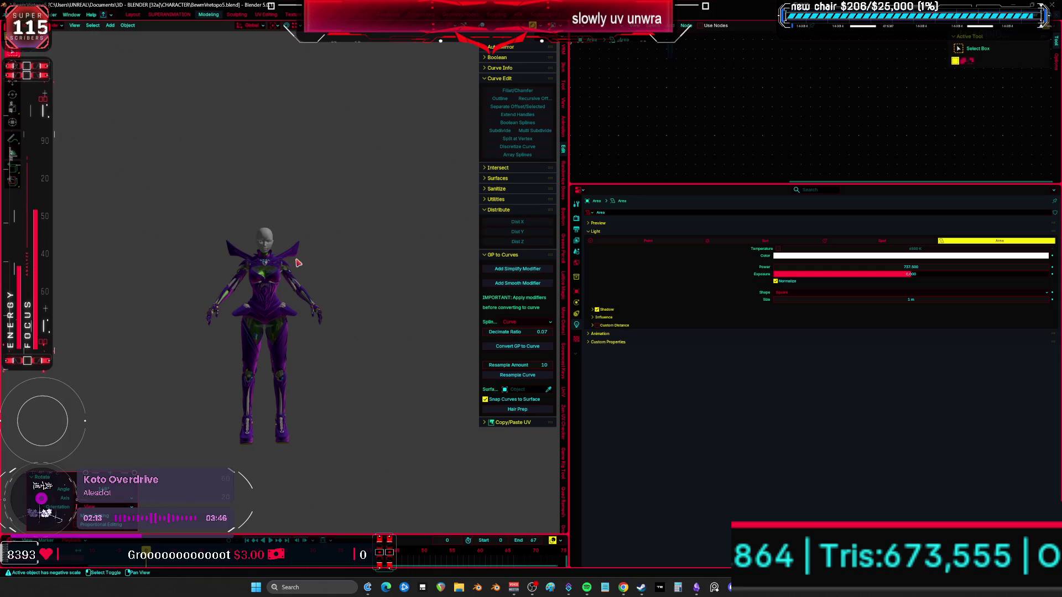
key(shift+alt+z)
key(g)
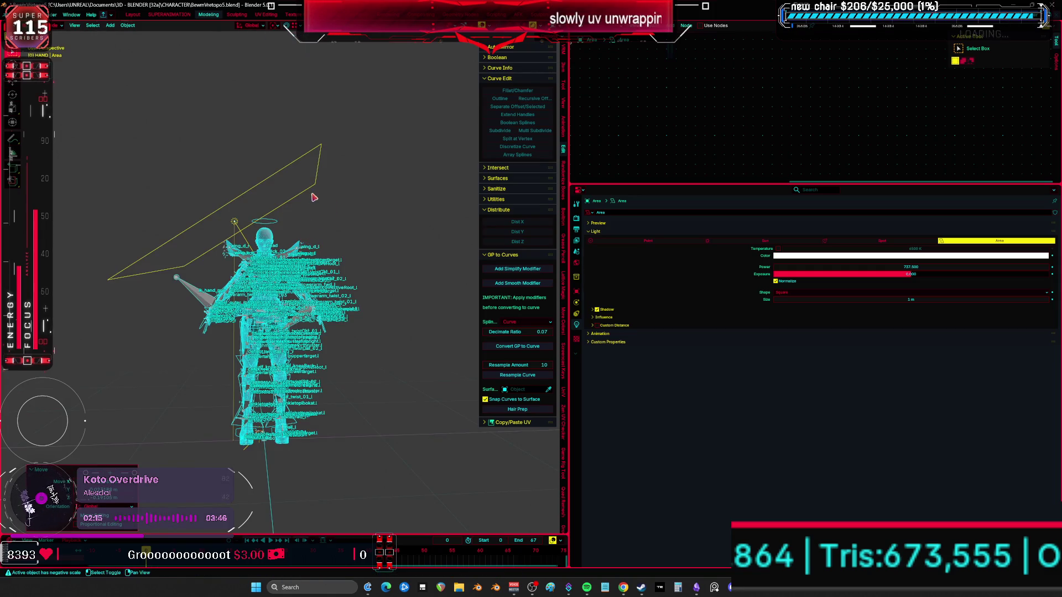
key(shift+alt+z)
click(337, 236)
Move the area light sideways to a new position
scroll(337, 236, up, 5)
key(shift+alt+z)
key(g)
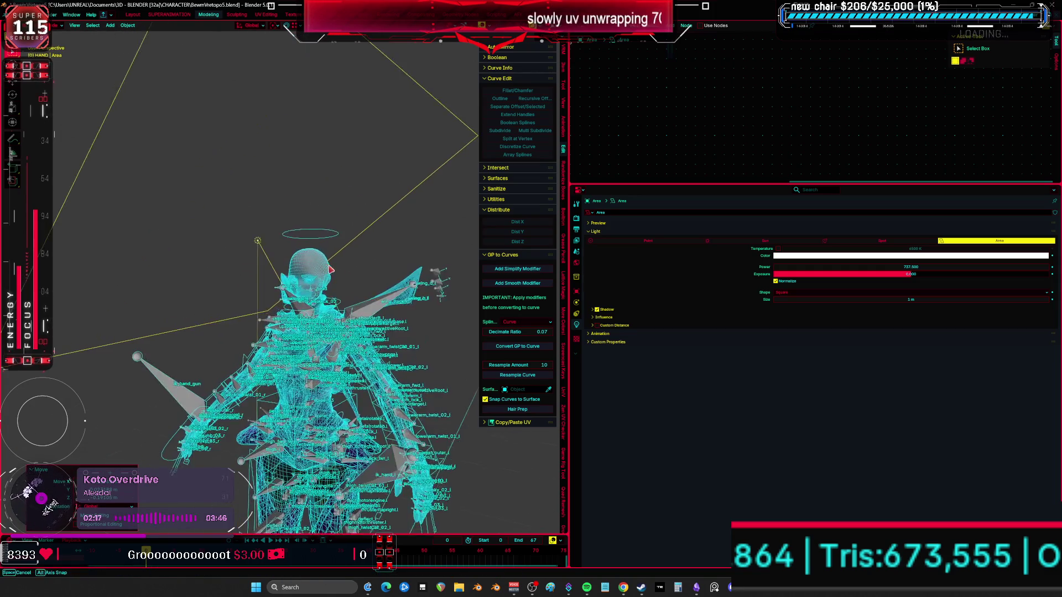
click(337, 250)
mouse_move(337, 250)
middle_down()
mouse_move(354, 251)
mouse_move(310, 257)
mouse_move(392, 266)
middle_up()
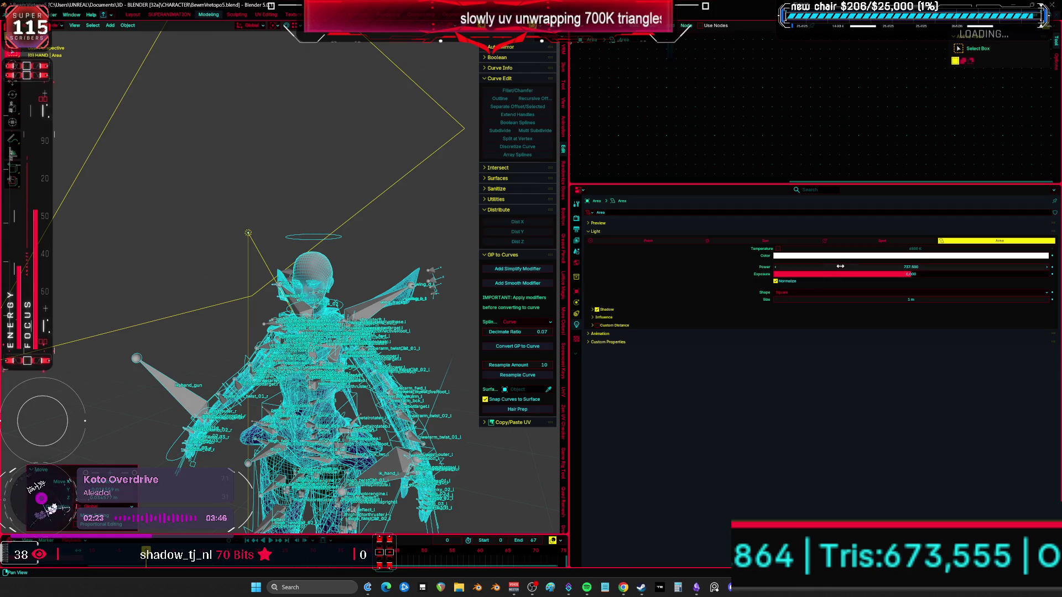
Boost the light's power to about 3408 W, preview it, then delete the area light
drag(838, 266, 874, 266)
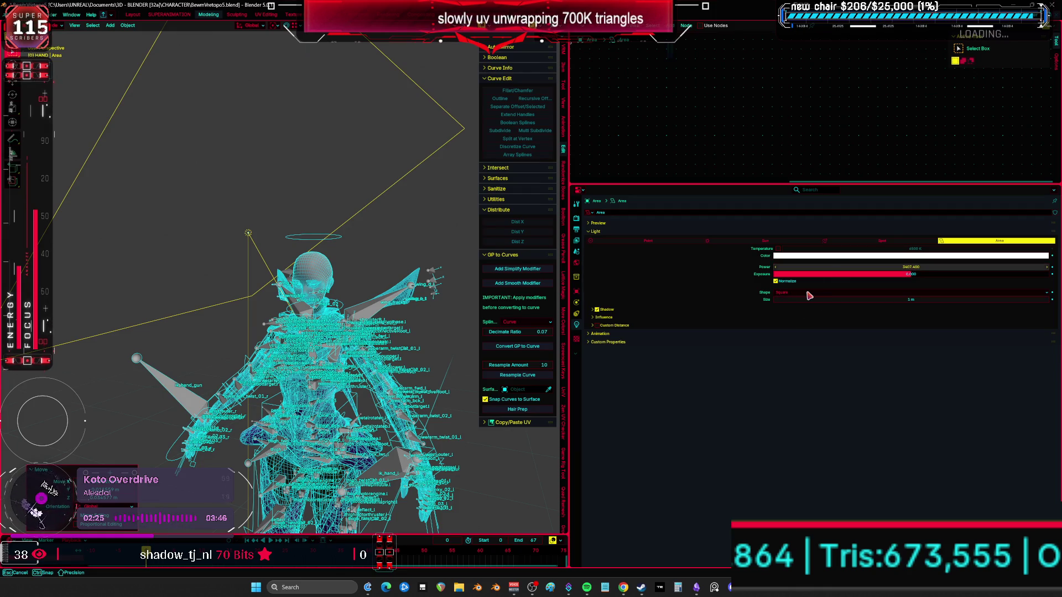
drag(809, 295, 772, 280)
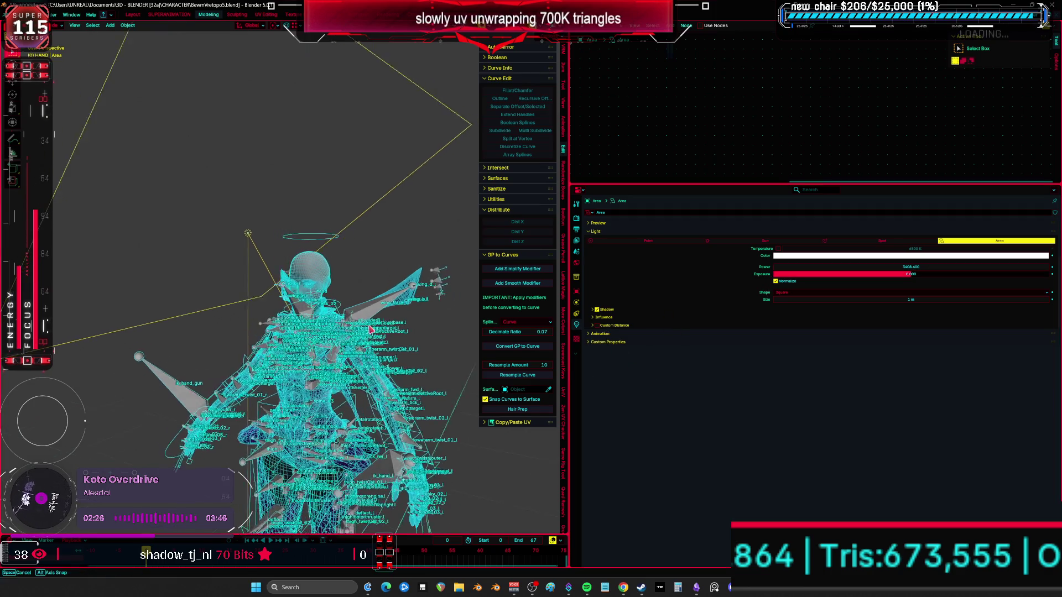
key(shift+z)
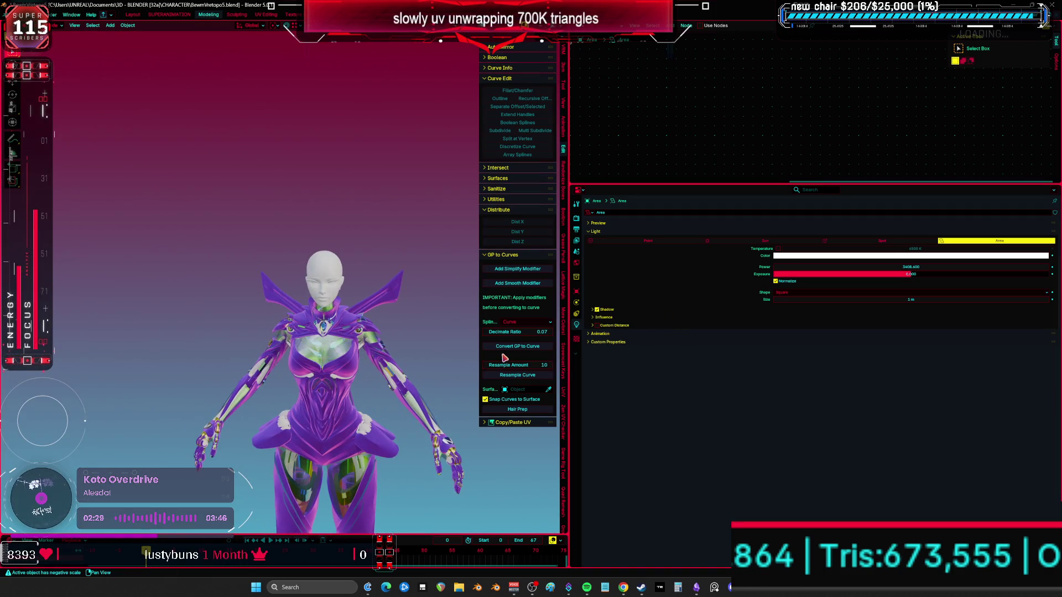
key(shift+z)
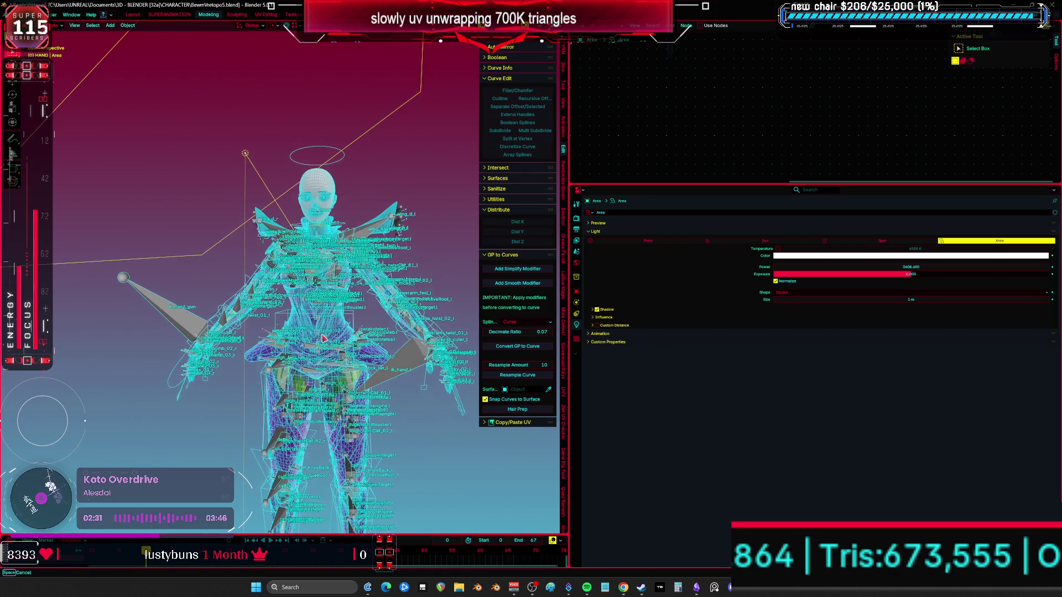
middle_drag(323, 339, 330, 306)
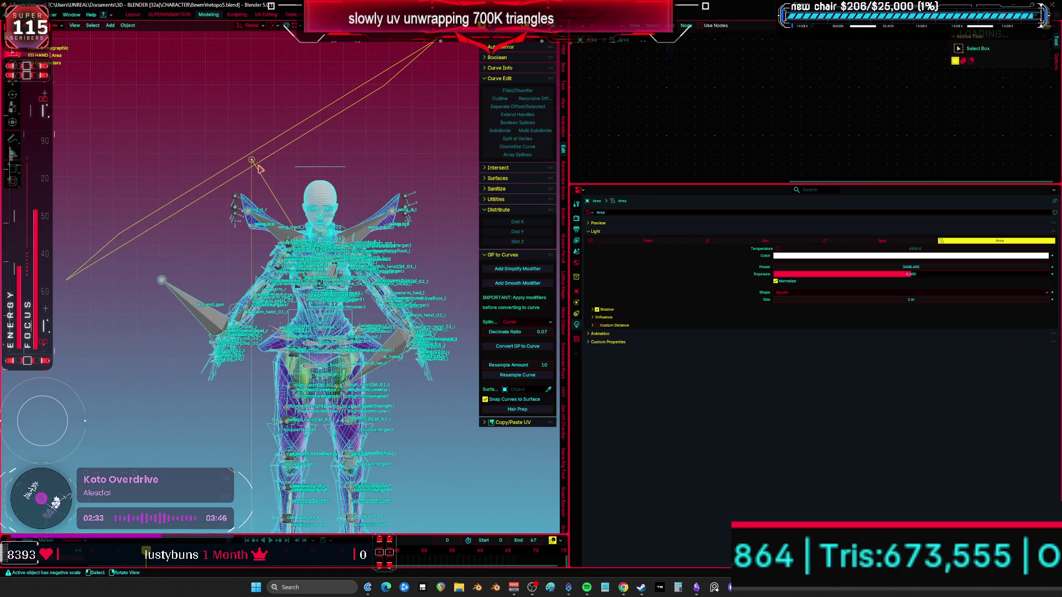
key(Delete)
Add a point light and move it in front of the character
key(shift+a)
mouse_move(257, 208)
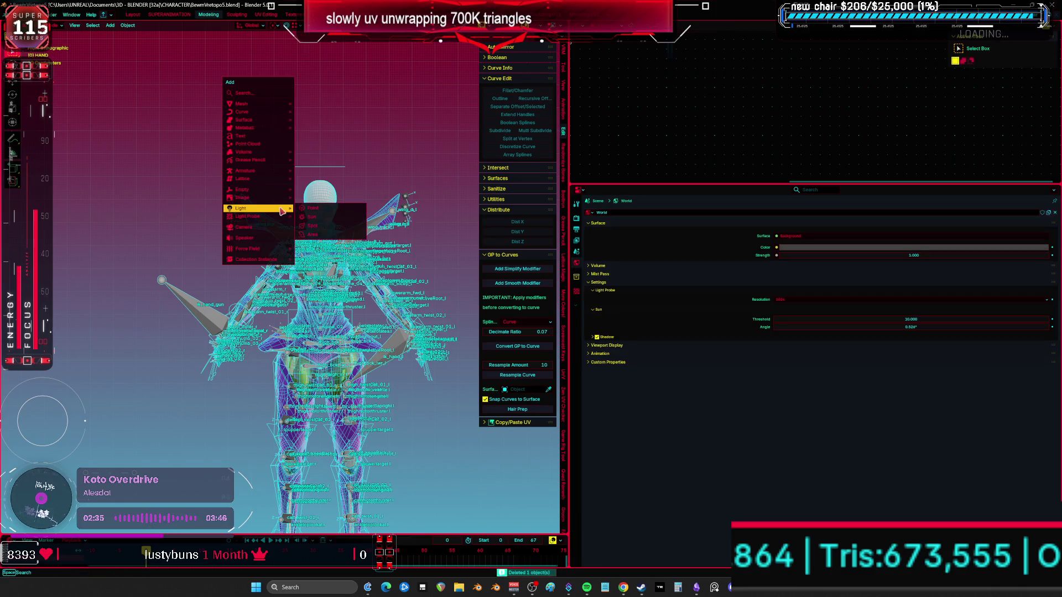
click(319, 209)
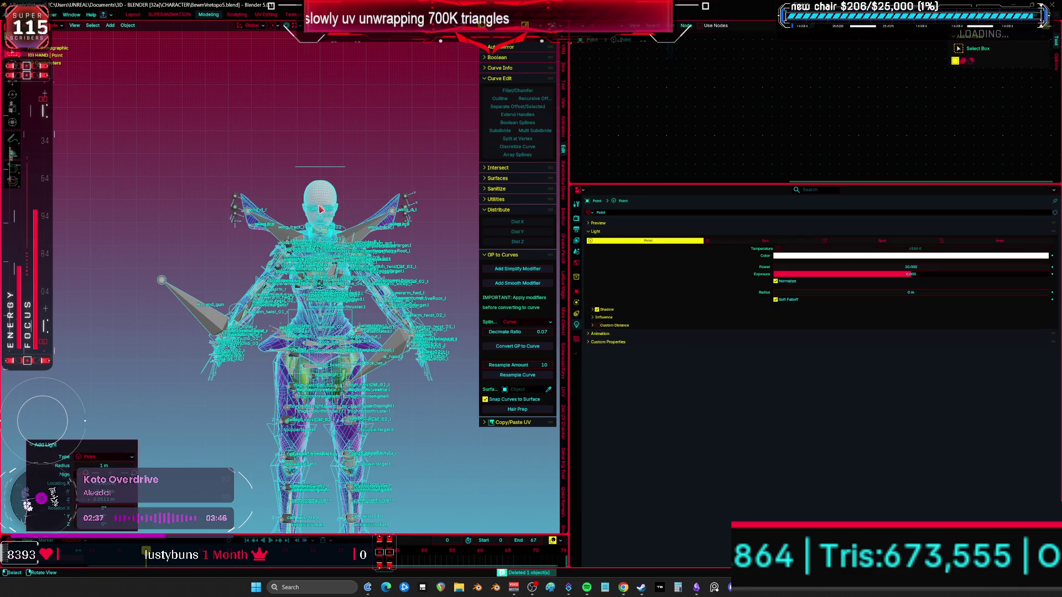
key(shift+z)
key(g)
click(297, 233)
Resize the point light and reposition it after checking from the side and front
key(shift+z)
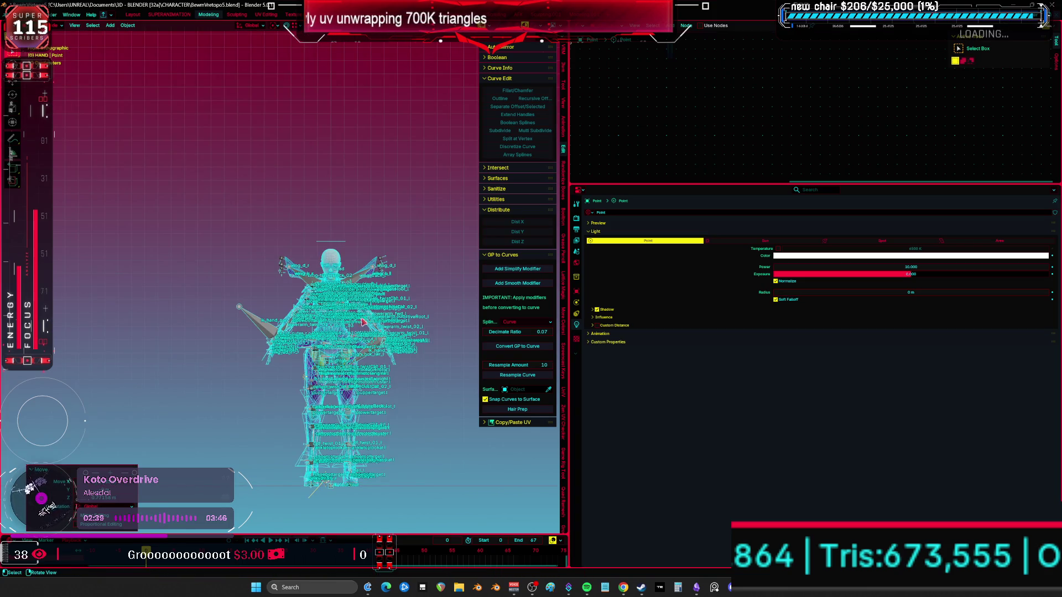
key(s)
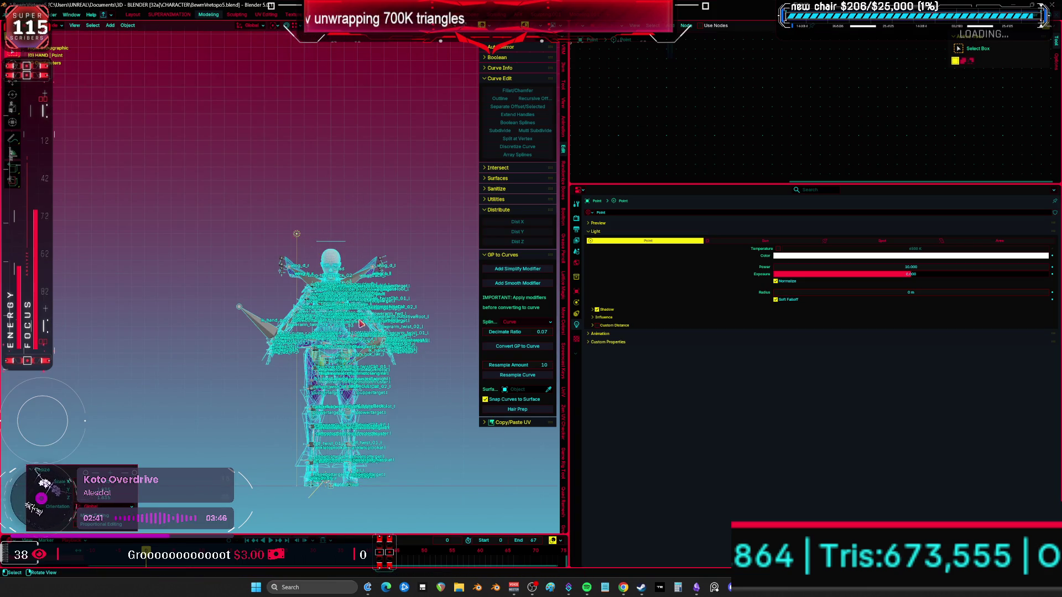
click(356, 238)
key(shift+z)
mouse_move(357, 238)
middle_down()
mouse_move(293, 307)
mouse_move(355, 265)
mouse_move(772, 304)
middle_up()
key(shift+z)
key(g)
click(306, 271)
key(shift+z)
Raise the point light's power from 10 W to about 1955 W and preview the lighting
drag(881, 266, 973, 266)
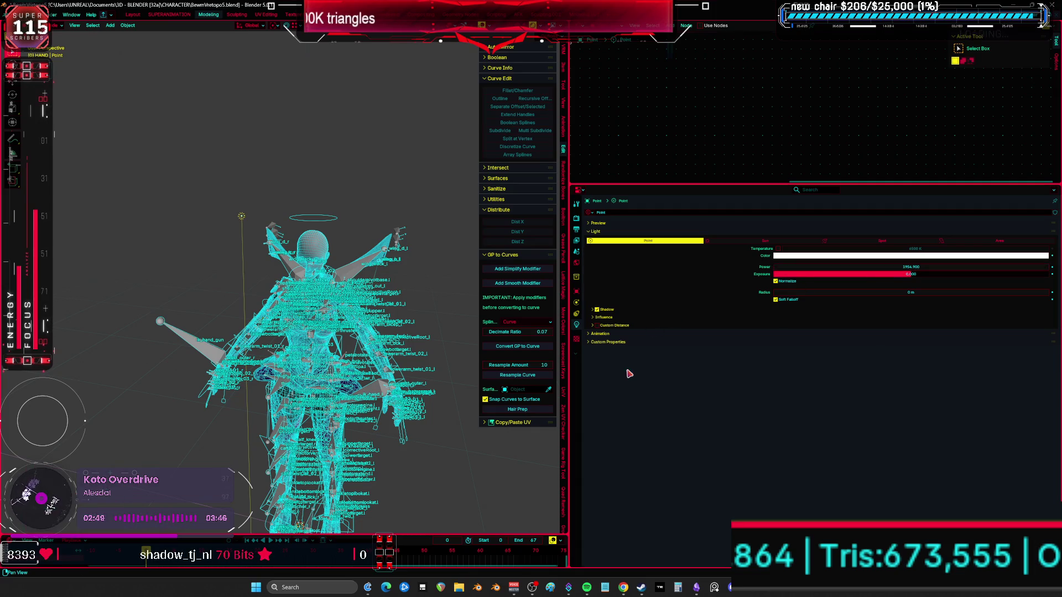
key(shift+z)
scroll(332, 309, up, 3)
middle_drag(332, 309, 374, 285)
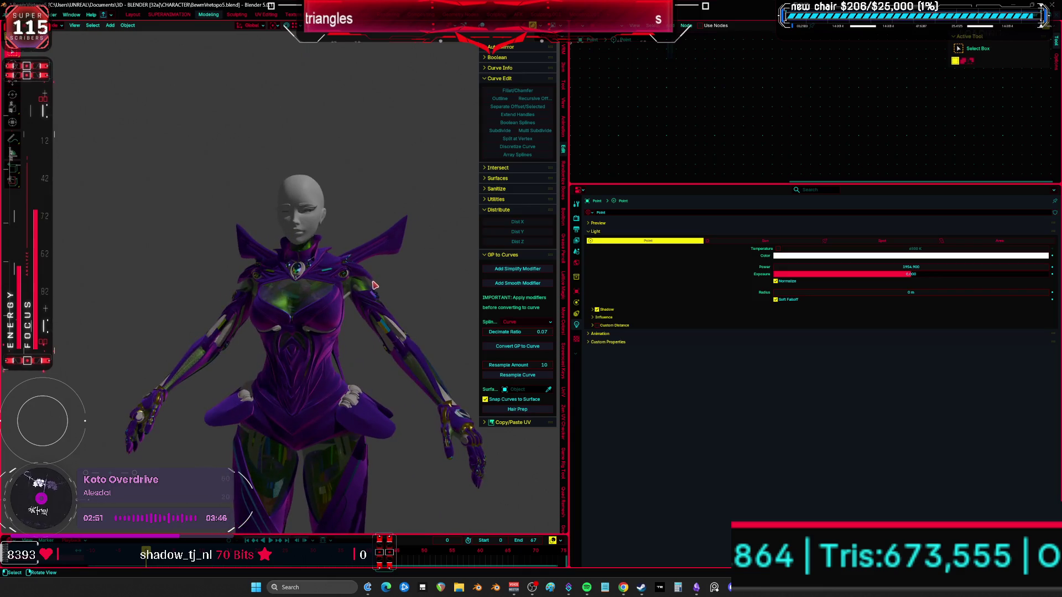
Compare the spot, area and point light types, settling on a sun light
click(781, 242)
mouse_move(395, 243)
middle_down()
mouse_move(380, 284)
mouse_move(396, 265)
middle_up()
drag(943, 267, 944, 266)
click(890, 241)
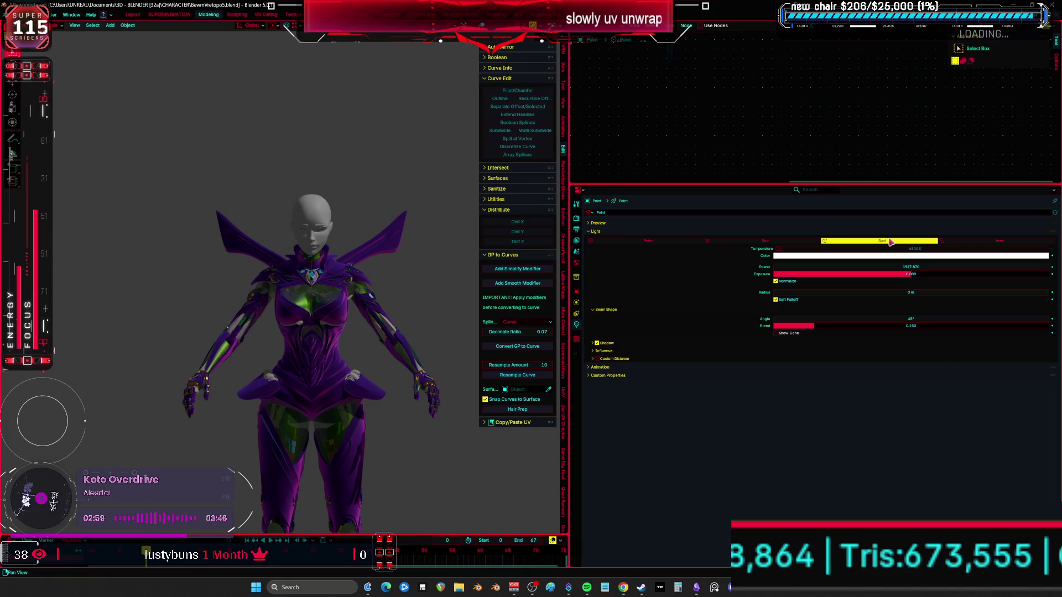
click(981, 242)
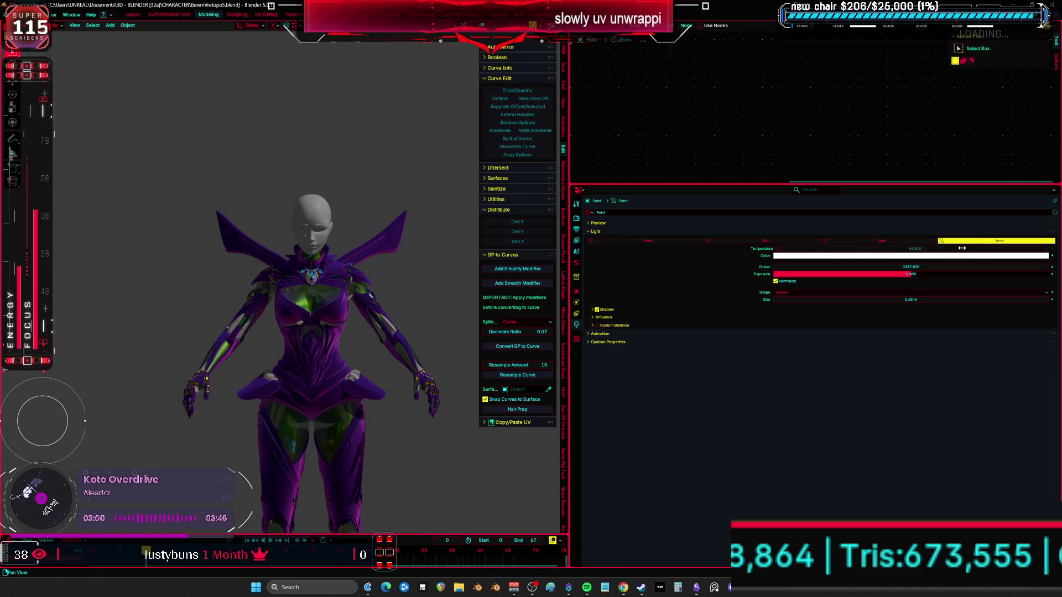
click(674, 241)
click(748, 241)
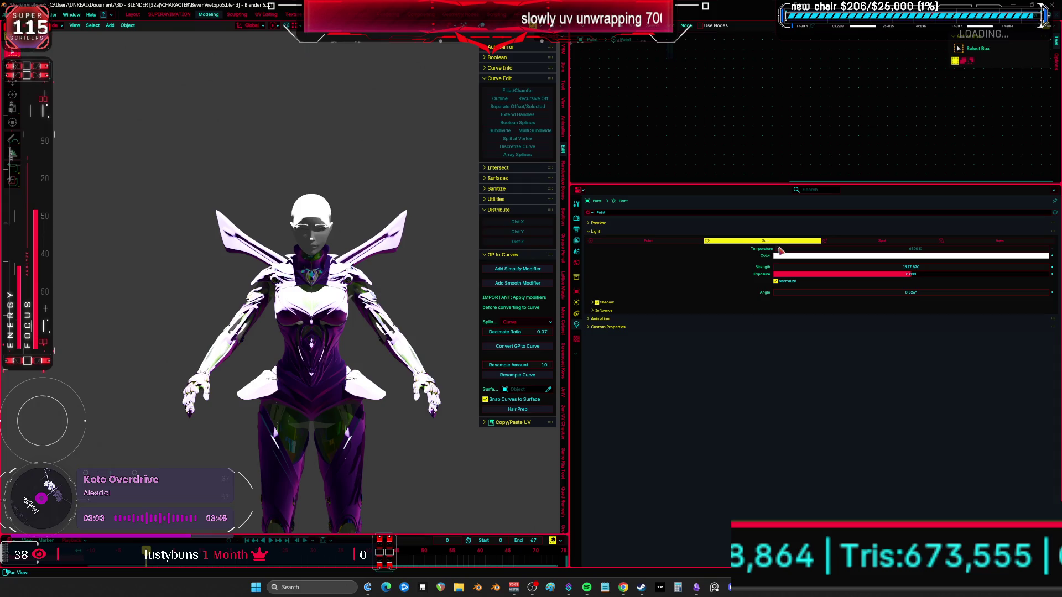
Tint the sun magenta and set its strength to 20
click(811, 257)
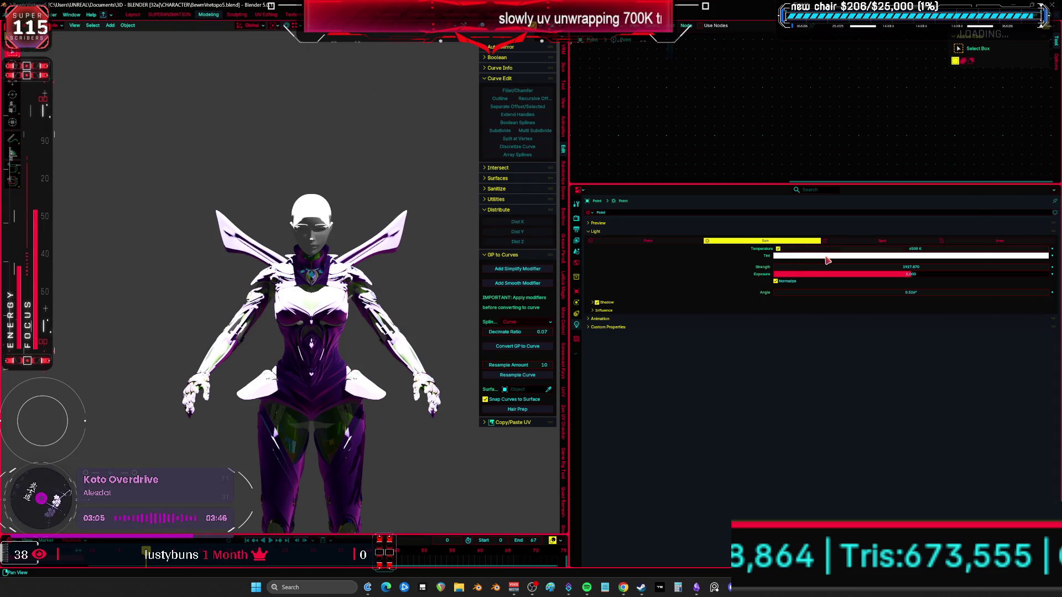
click(828, 257)
mouse_move(1018, 189)
mouse_down()
mouse_move(985, 175)
mouse_move(1007, 200)
mouse_move(992, 193)
mouse_move(1032, 195)
mouse_move(1024, 204)
mouse_up()
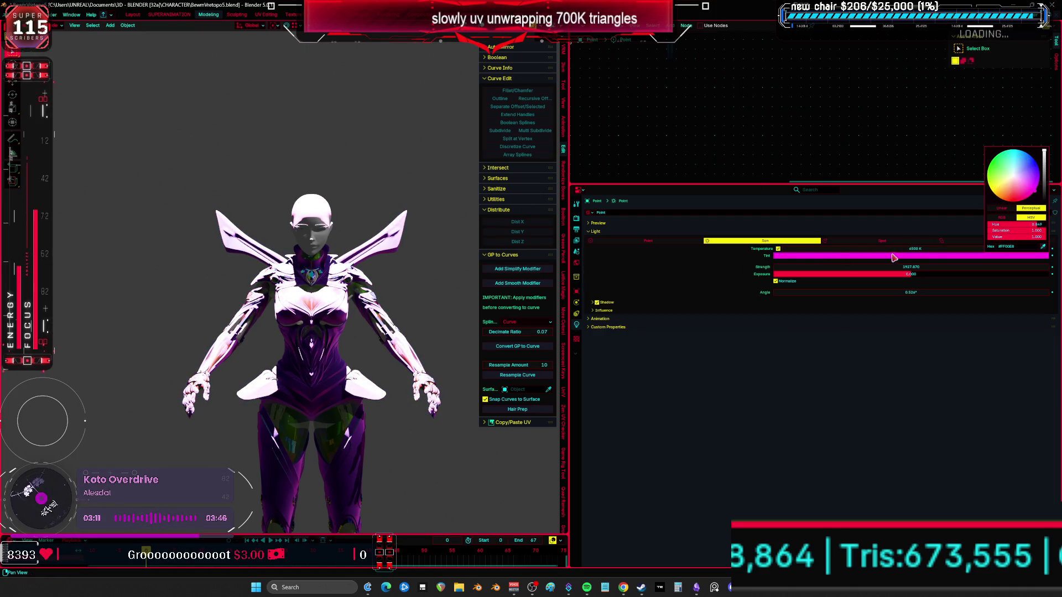
mouse_move(929, 271)
mouse_down()
mouse_move(841, 270)
mouse_move(948, 271)
mouse_up()
click(949, 271)
text(-20)
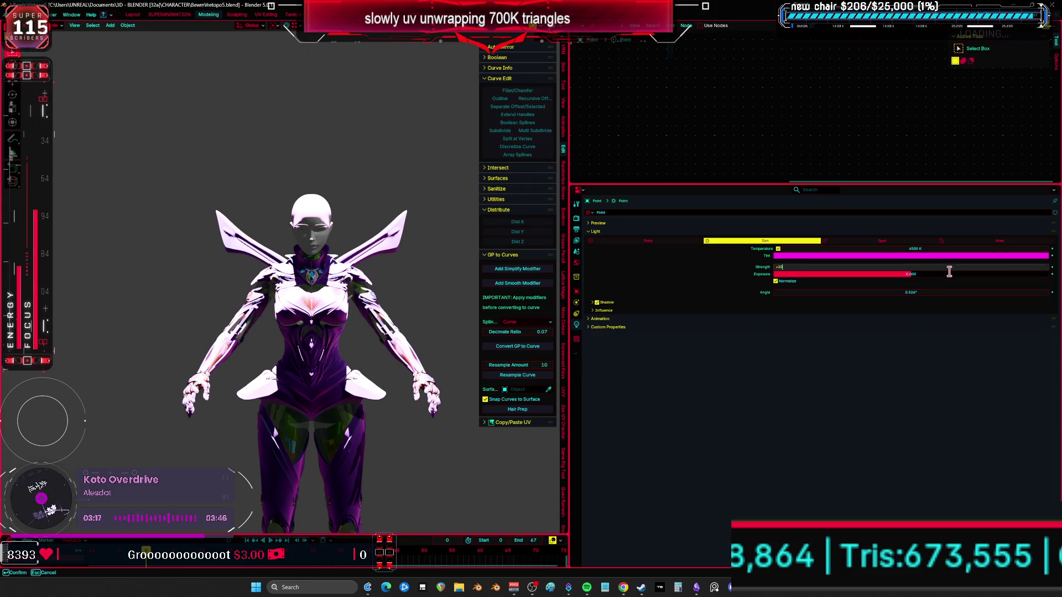
key(Return)
scroll(253, 306, up, 4)
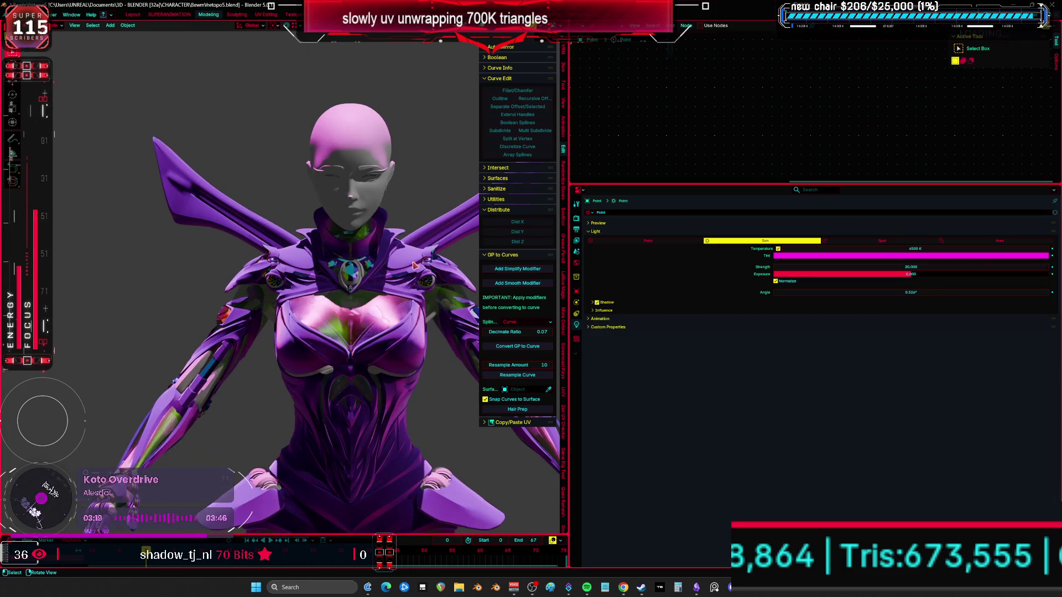
key(KP_1)
Change the sun's tint to blue and rotate it across the character
click(1017, 255)
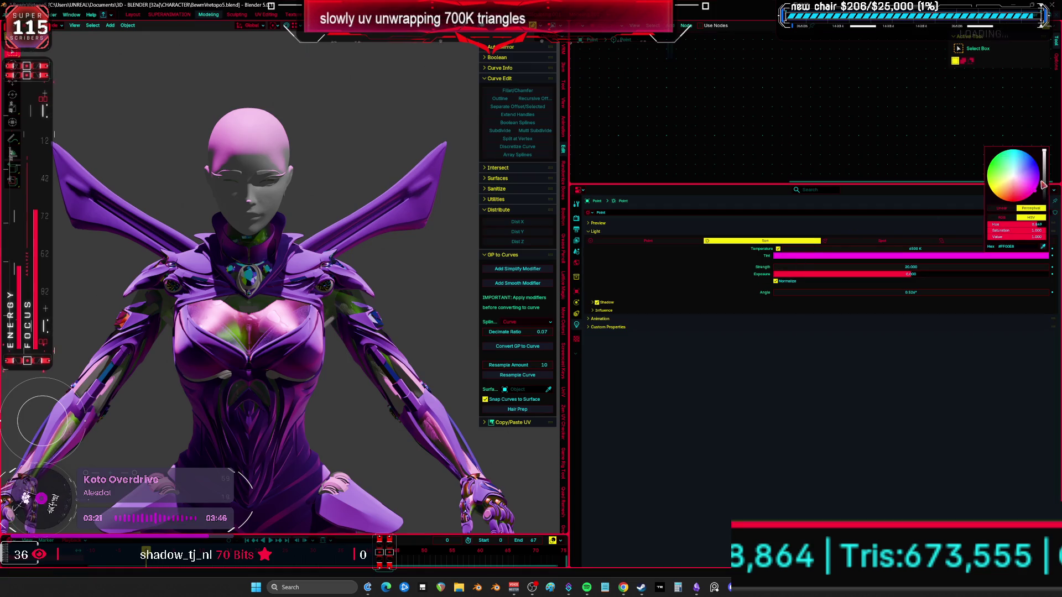
click(1023, 168)
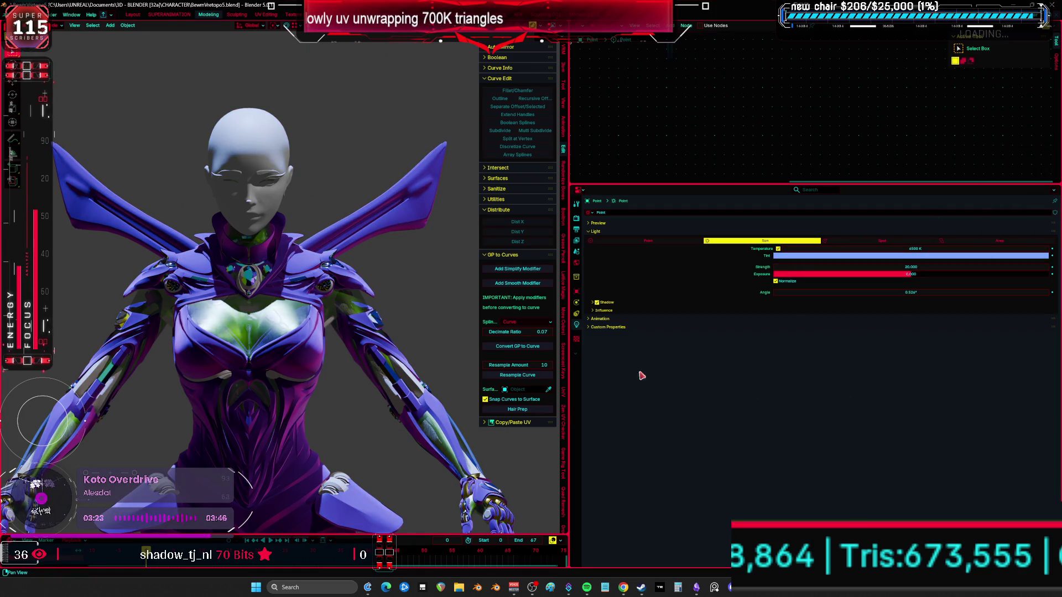
scroll(393, 265, down, 3)
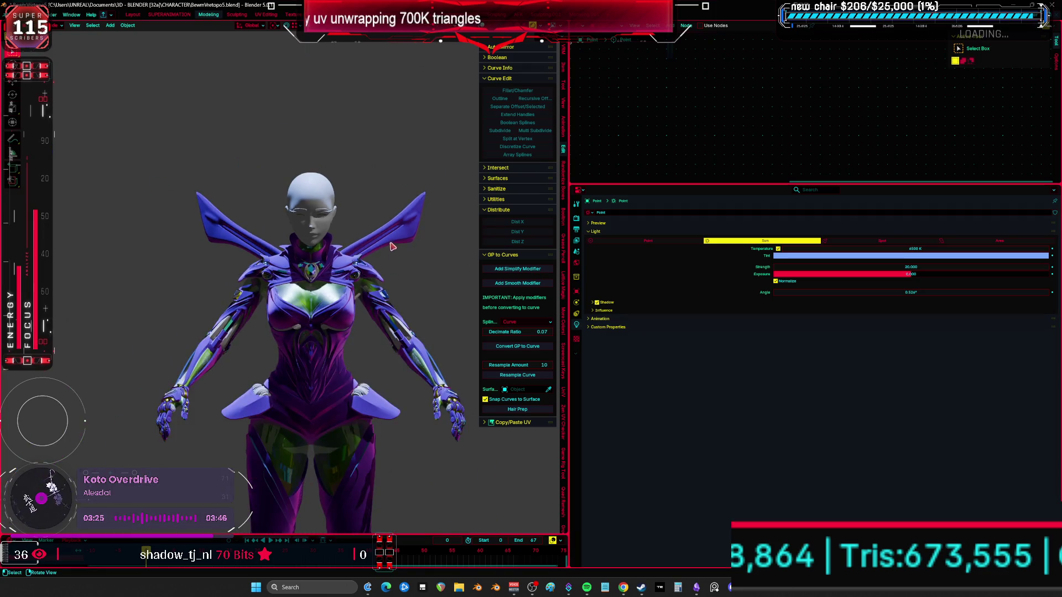
key(r)
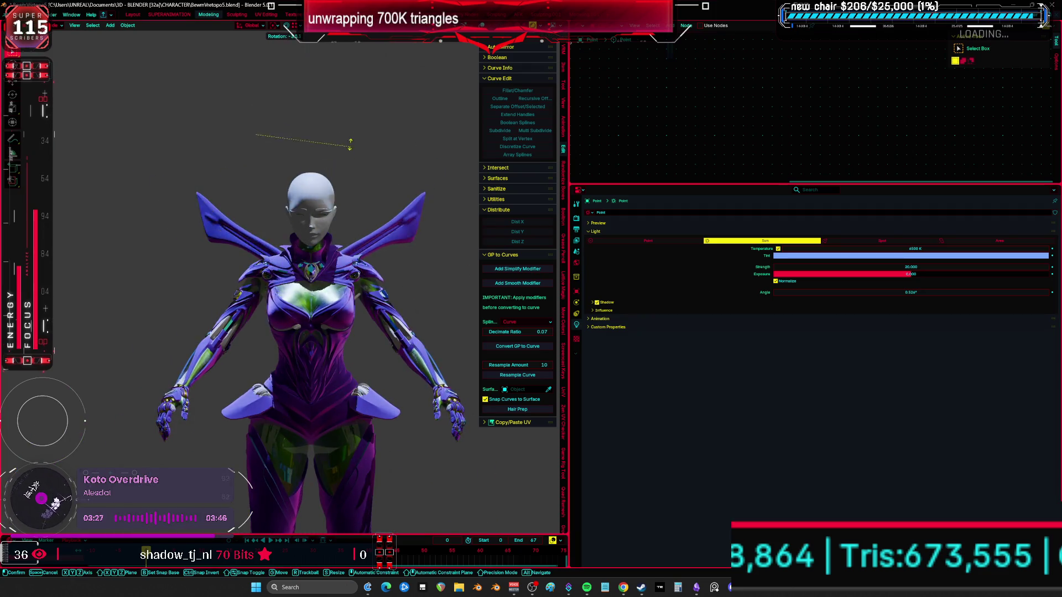
click(273, 228)
middle_drag(273, 228, 448, 237)
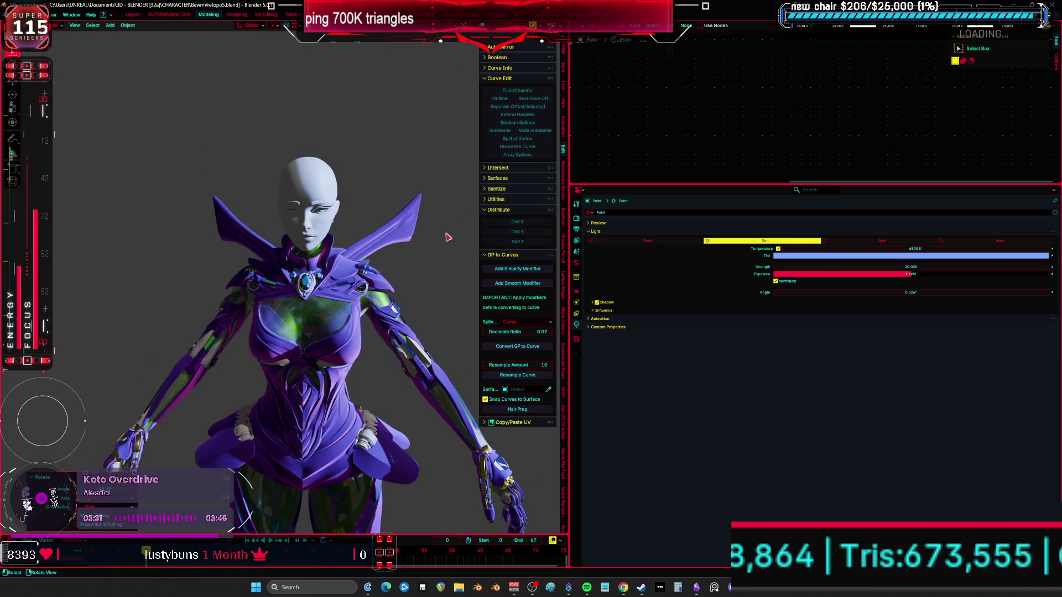
Duplicate the sun light and rotate the copy to a different angle
key(shift+d)
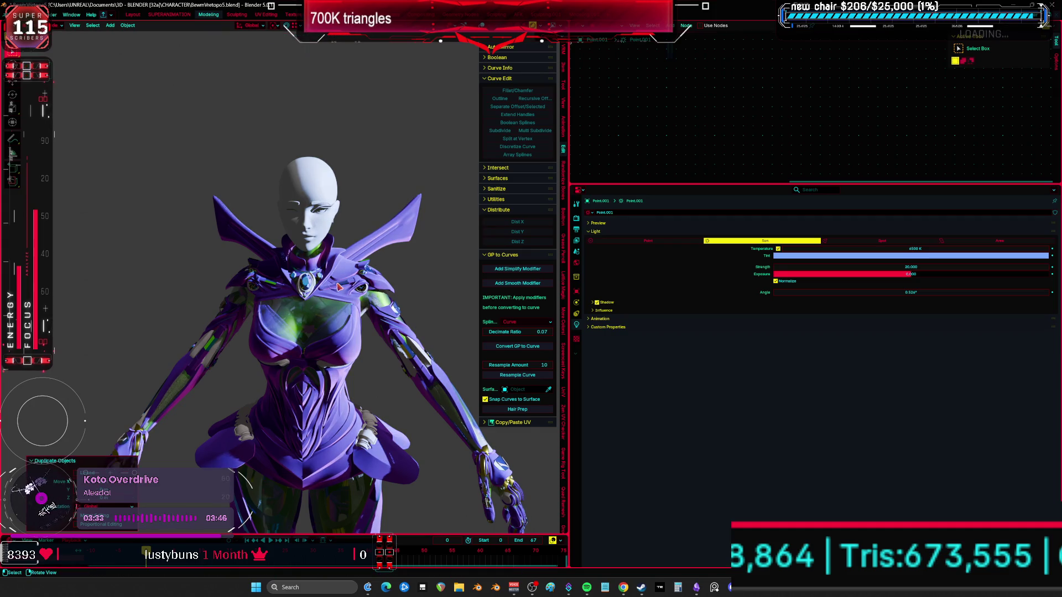
key(r)
key(r)
key(Return)
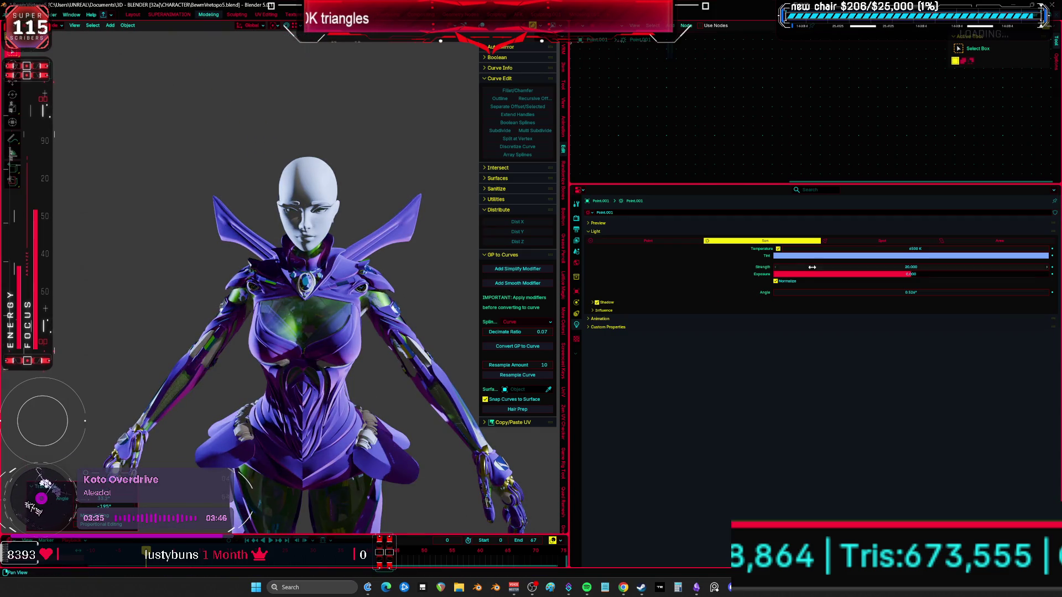
click(817, 260)
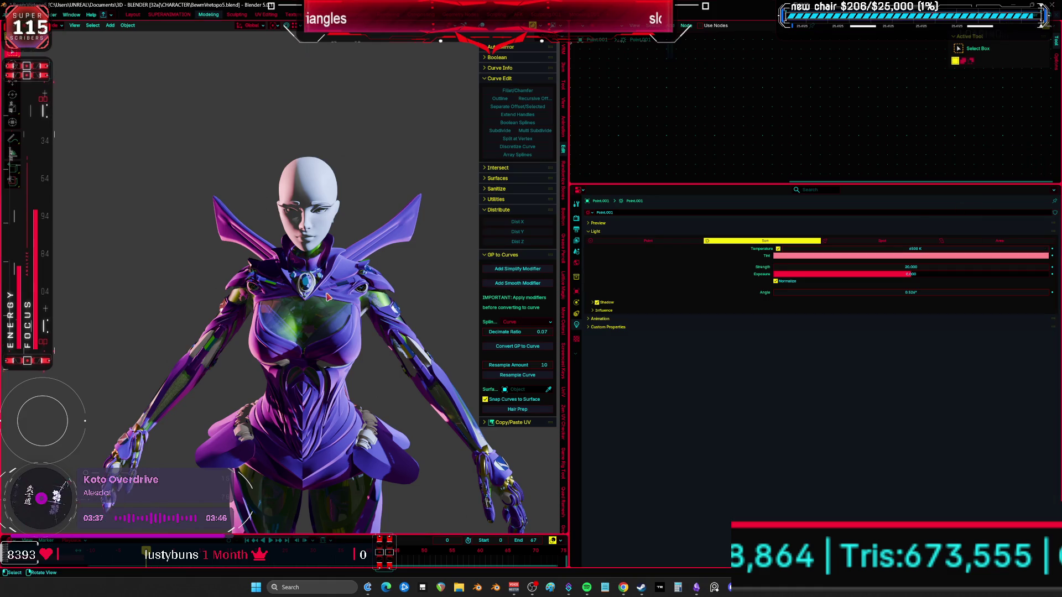
Maximize the 3D view and orbit around the character to inspect the lighting
key(ctrl+space)
middle_drag(632, 311, 636, 287)
mouse_move(768, 290)
middle_down()
mouse_move(896, 296)
mouse_move(819, 283)
mouse_move(910, 298)
mouse_move(868, 284)
mouse_move(846, 294)
mouse_move(905, 304)
mouse_move(850, 293)
mouse_move(881, 308)
mouse_move(898, 291)
mouse_move(852, 290)
mouse_move(888, 298)
middle_up()
scroll(628, 290, up, 5)
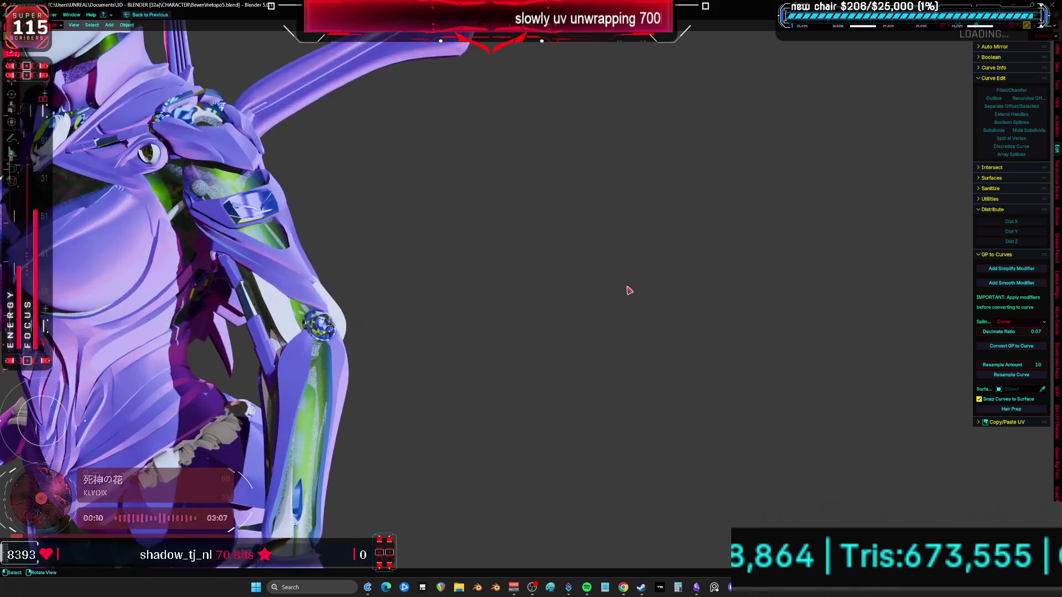
scroll(564, 289, down, 2)
key(KP_1)
scroll(396, 305, up, 4)
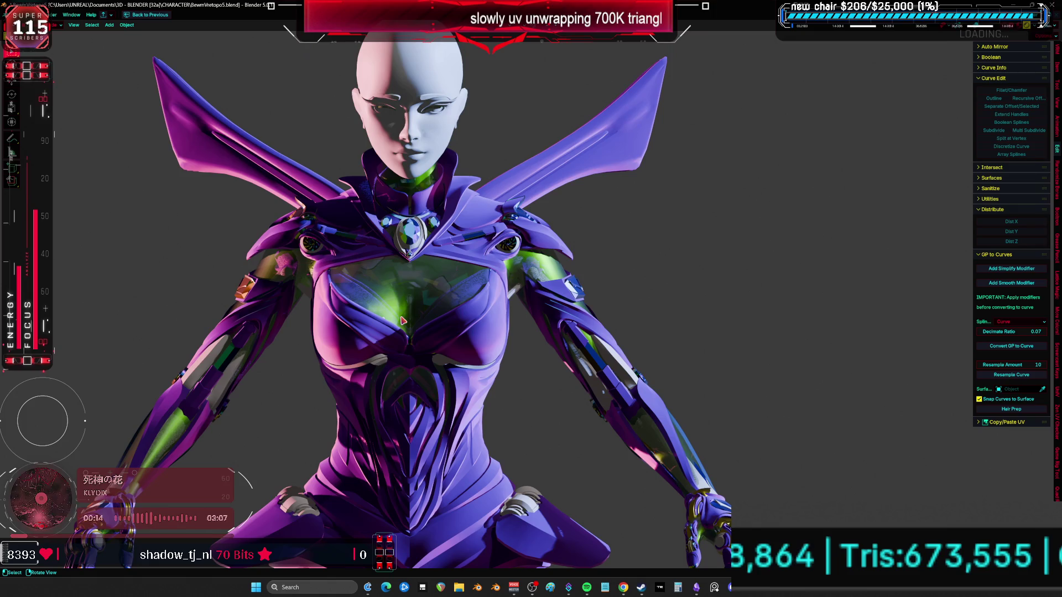
key(ctrl+space)
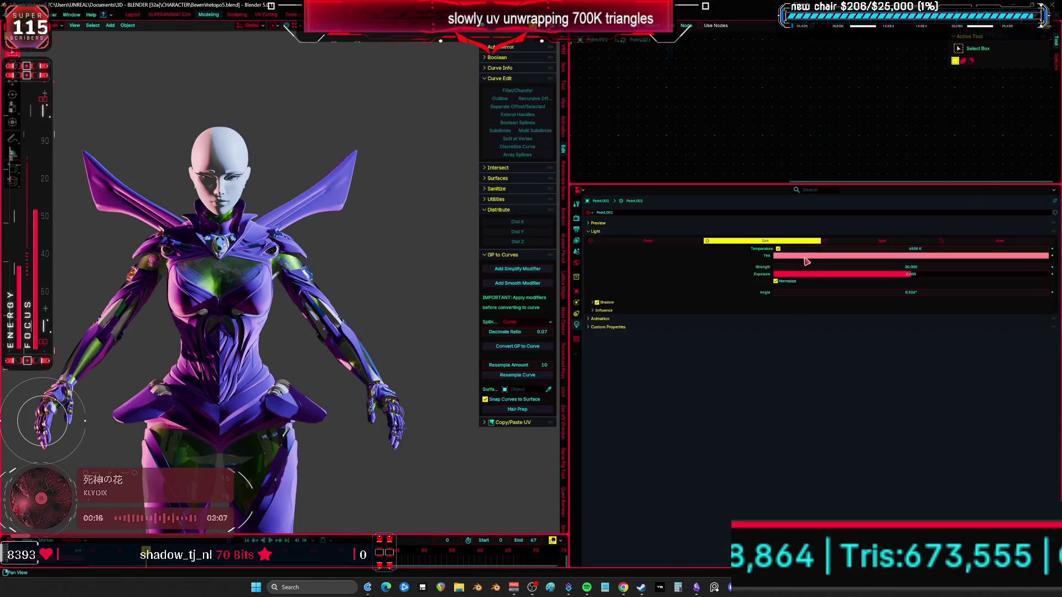
Set the copied sun's tint to saturated red
click(806, 261)
click(1024, 189)
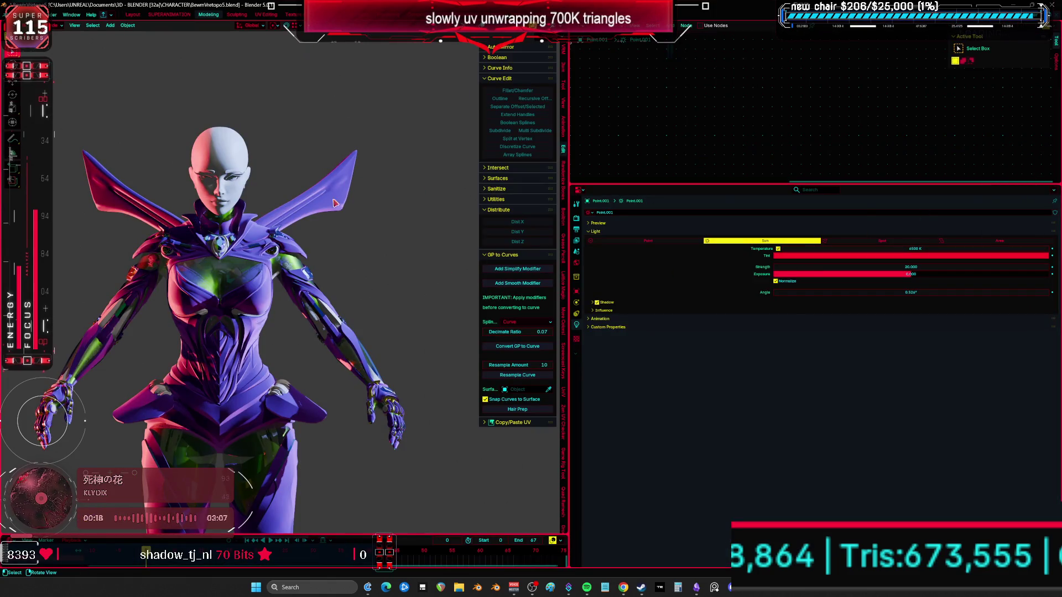
key(shift+alt+z)
scroll(304, 186, down, 10)
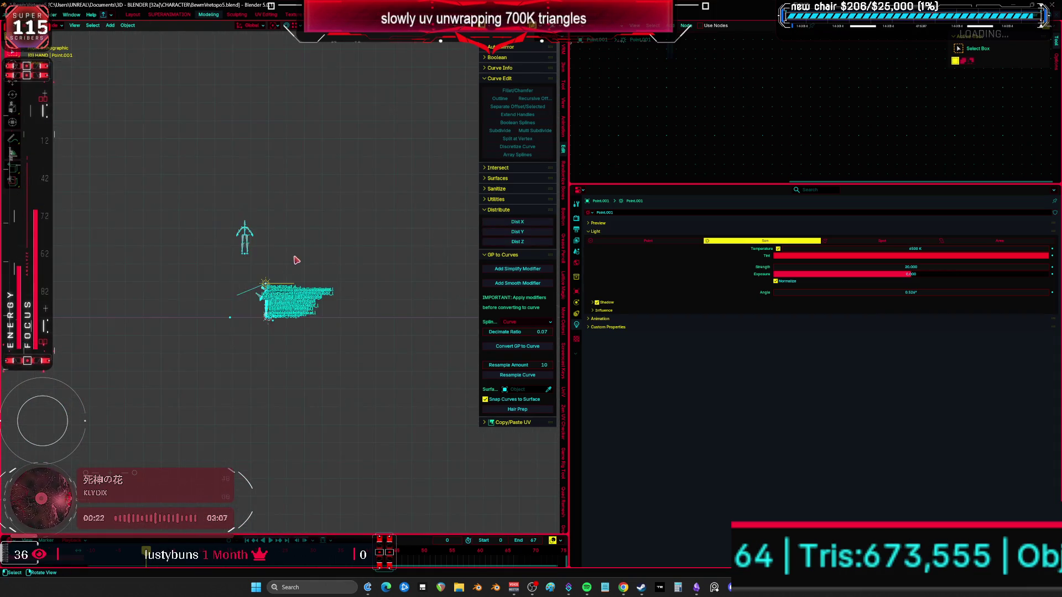
Select the original sun light in see-through view and move it higher
scroll(298, 257, up, 10)
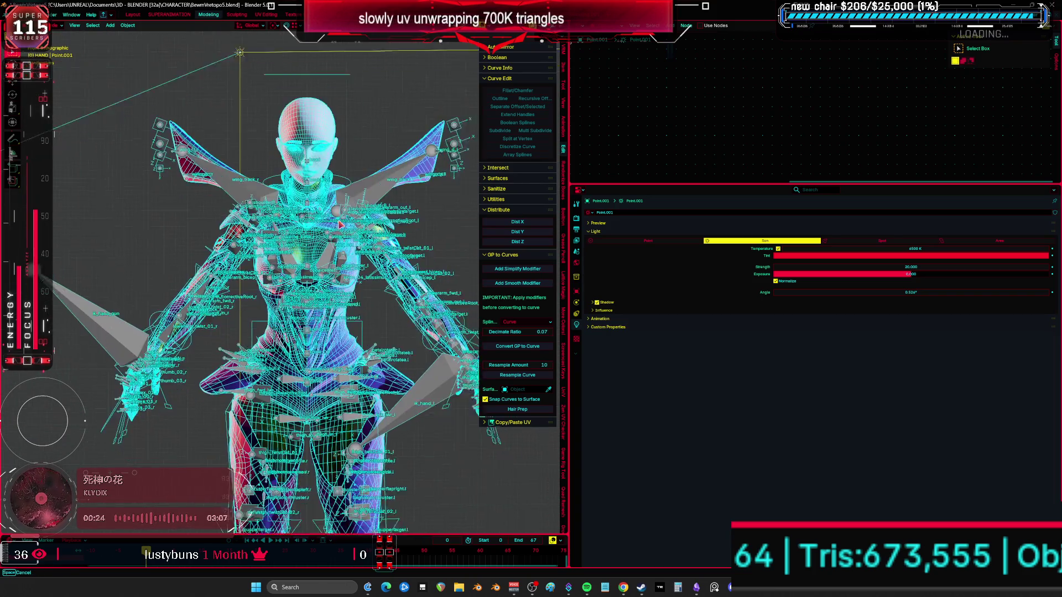
key(ctrl+space)
scroll(470, 311, down, 4)
key(z)
click(360, 436)
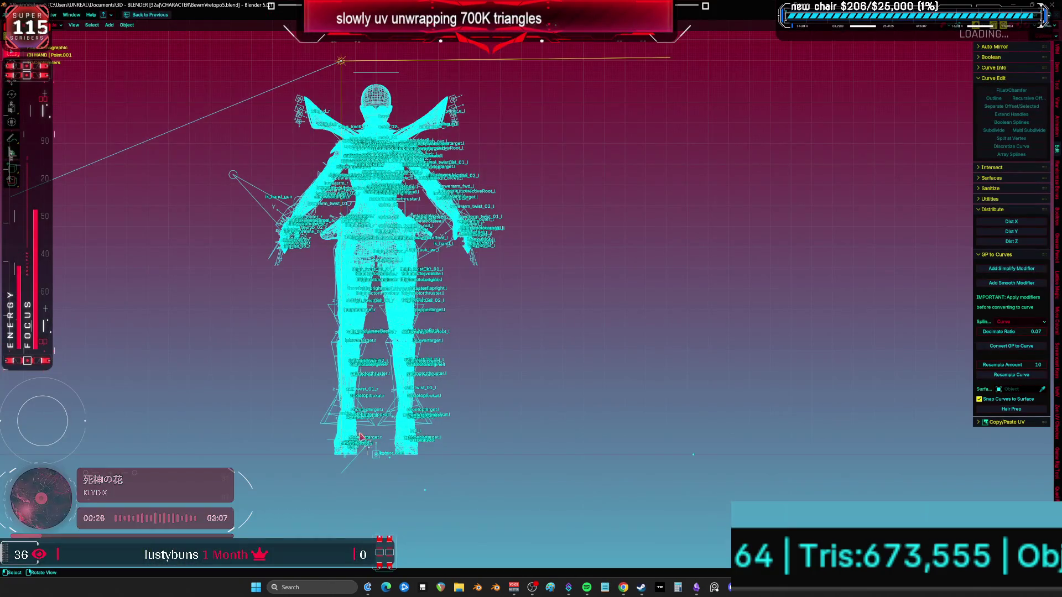
click(371, 456)
key(g)
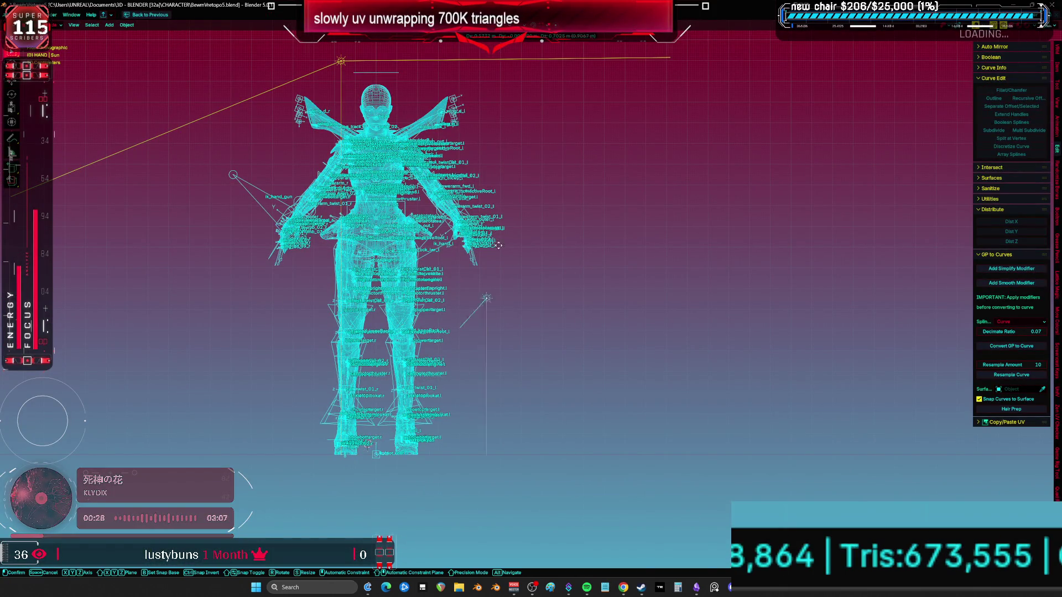
click(485, 73)
Switch to rendered preview and change the sun's colour from white to magenta
key(ctrl+space)
key(z)
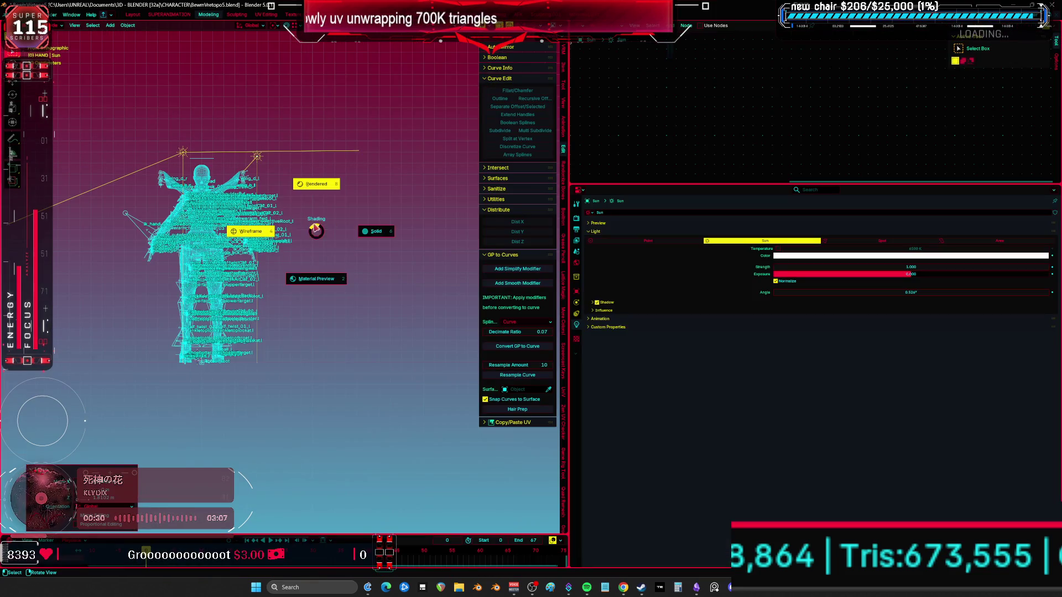
click(323, 219)
scroll(327, 216, up, 5)
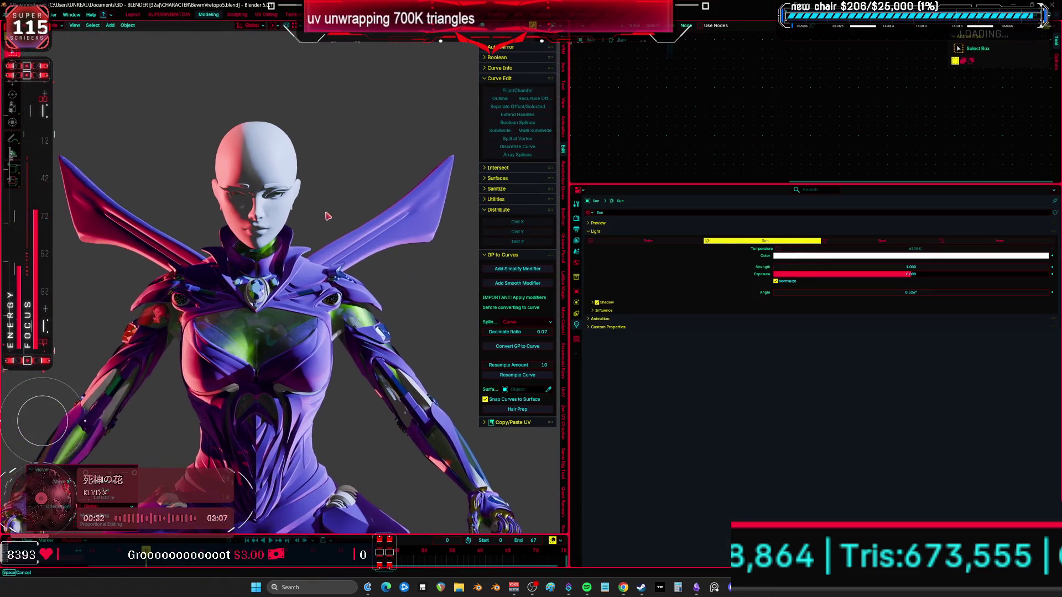
click(839, 256)
mouse_move(1028, 191)
mouse_down()
mouse_move(1023, 168)
mouse_move(1039, 182)
mouse_up()
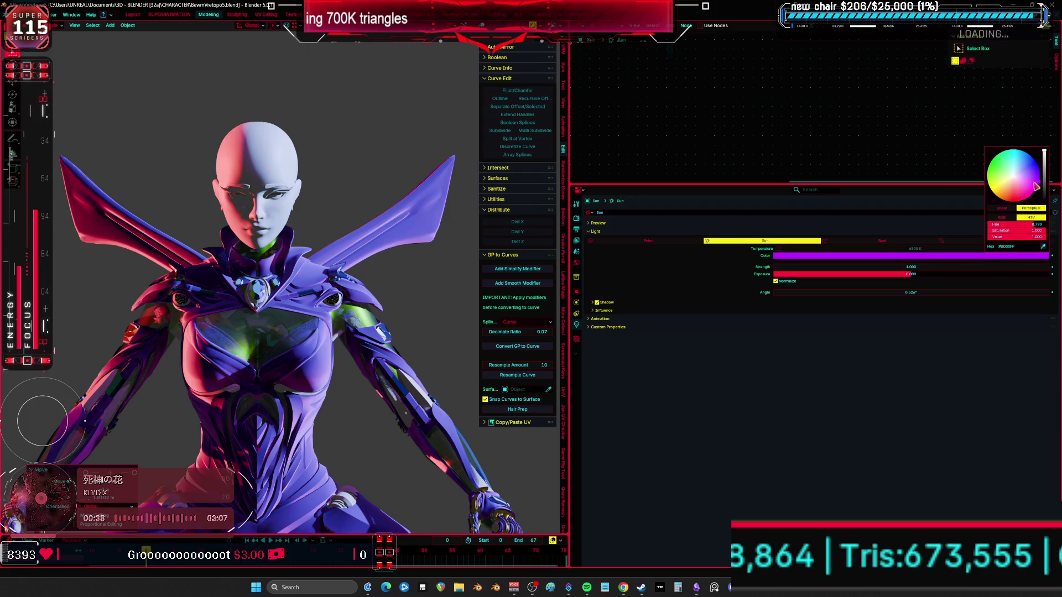
Rotate the sun light and raise its strength to 3.050
key(r)
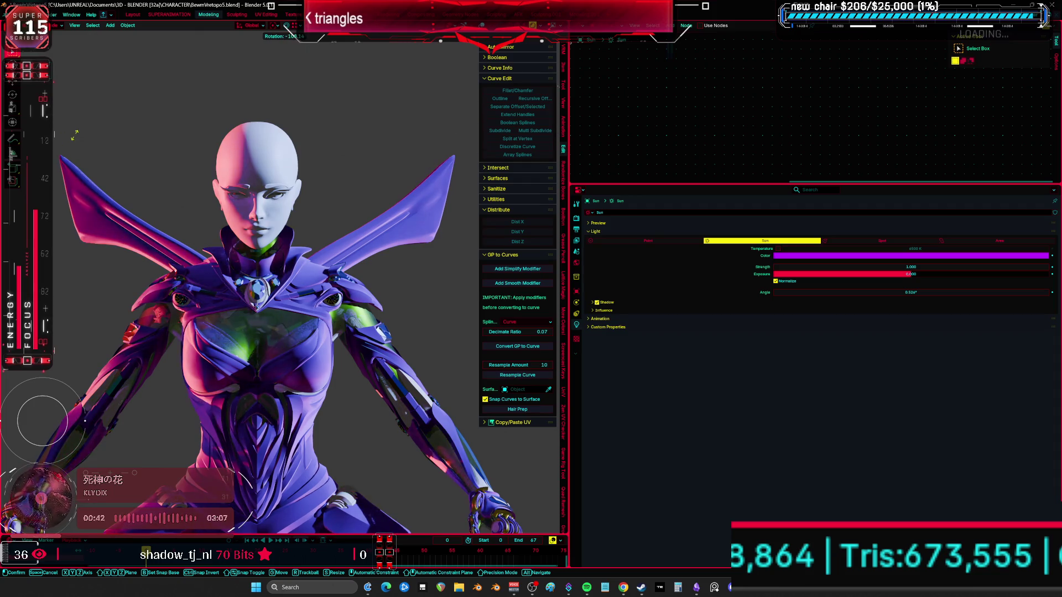
click(934, 292)
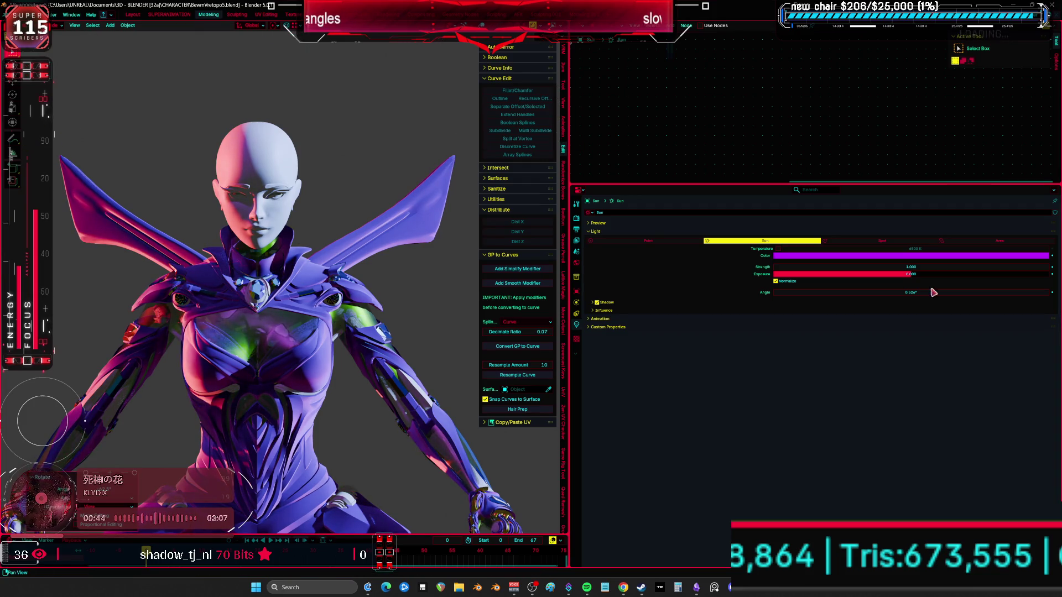
drag(908, 267, 957, 266)
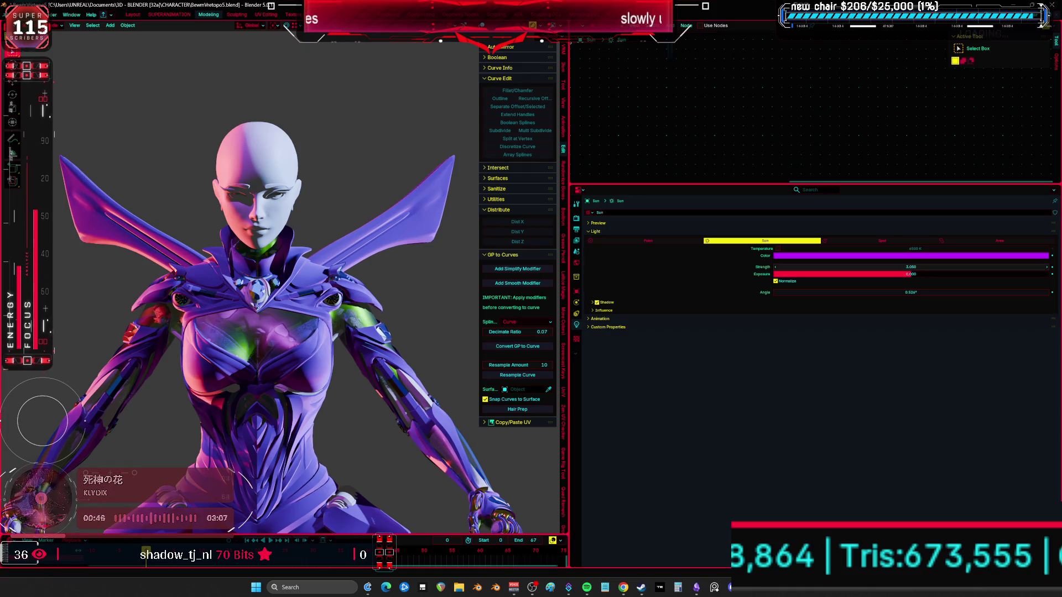
middle_drag(332, 260, 349, 239)
click(592, 41)
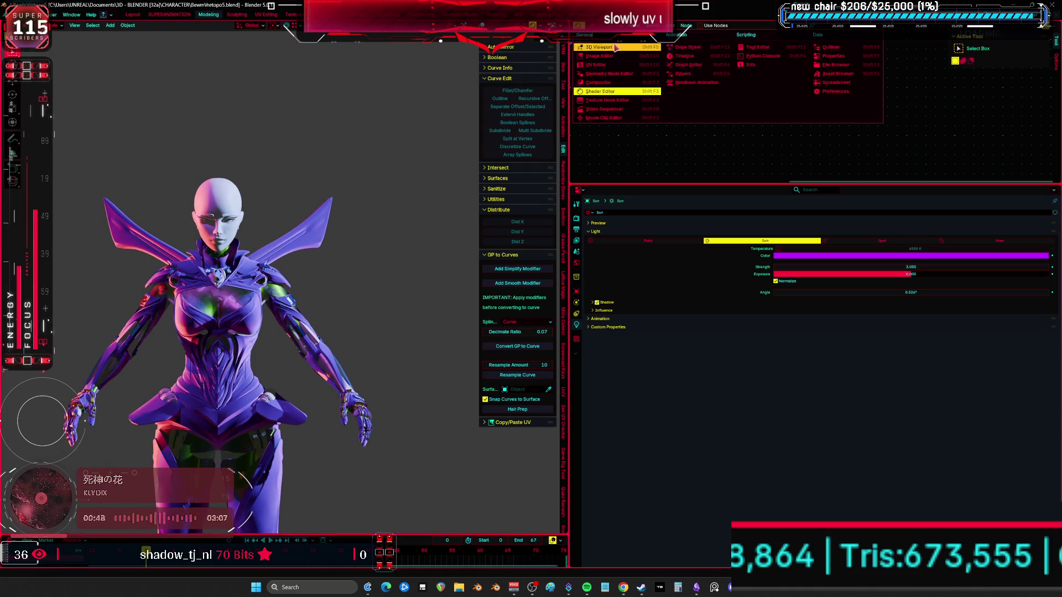
Turn the top-right area into an Outliner that lists View Layer objects
click(830, 48)
key(ctrl+space)
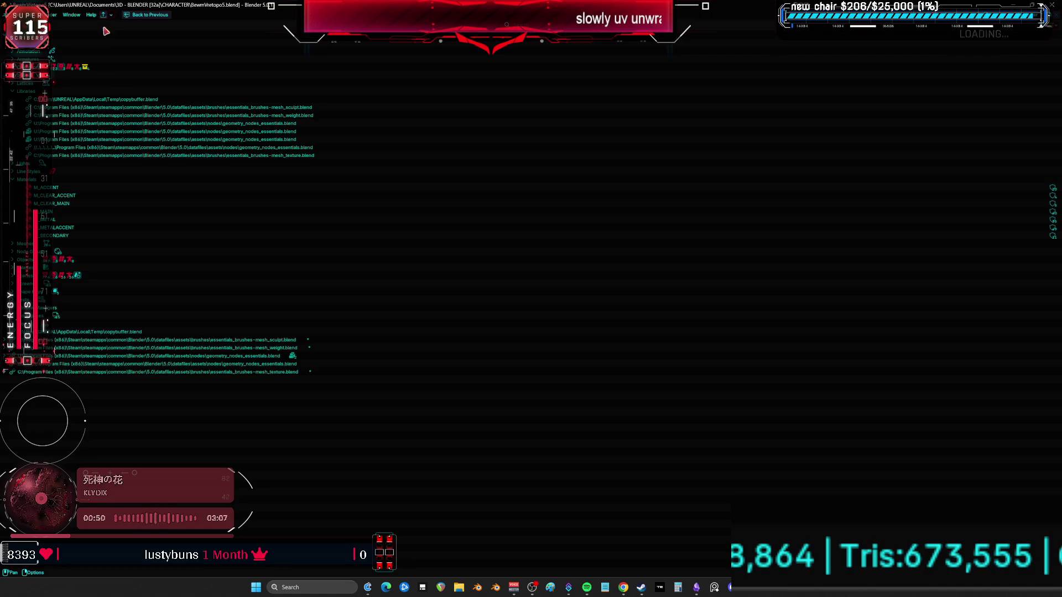
click(145, 15)
click(597, 43)
click(614, 65)
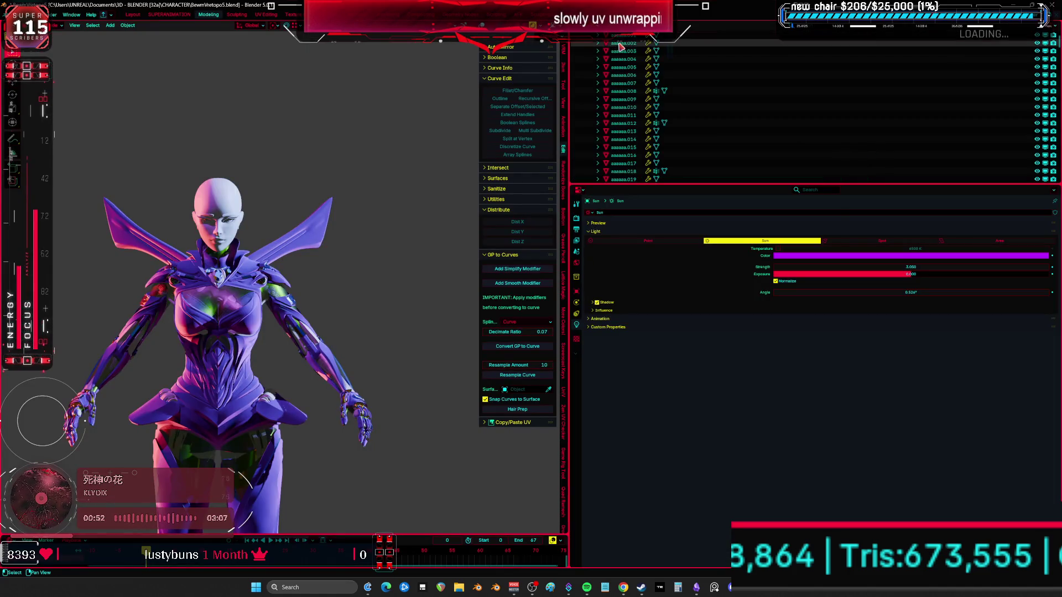
Browse the maximized object list of meshes and rig widgets, then restore the layout in front view
key(ctrl+space)
scroll(243, 256, down, 20)
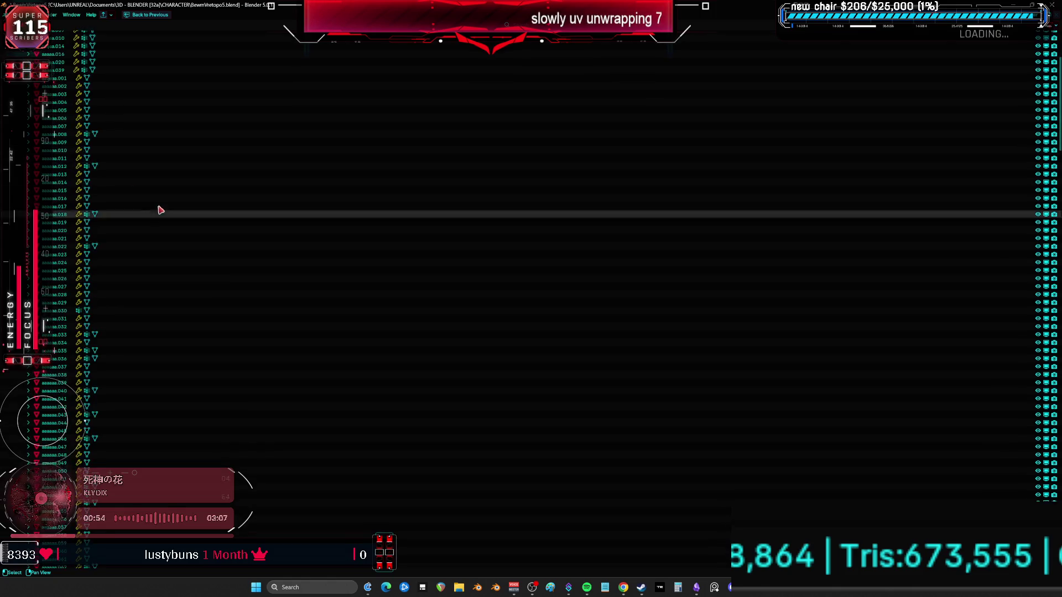
scroll(303, 239, down, 20)
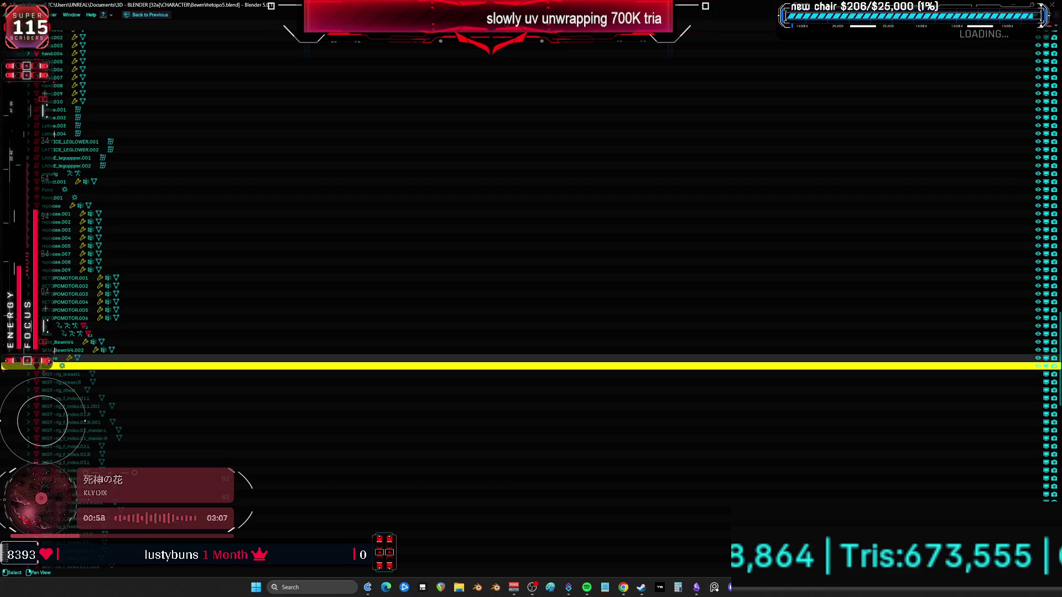
scroll(249, 398, down, 20)
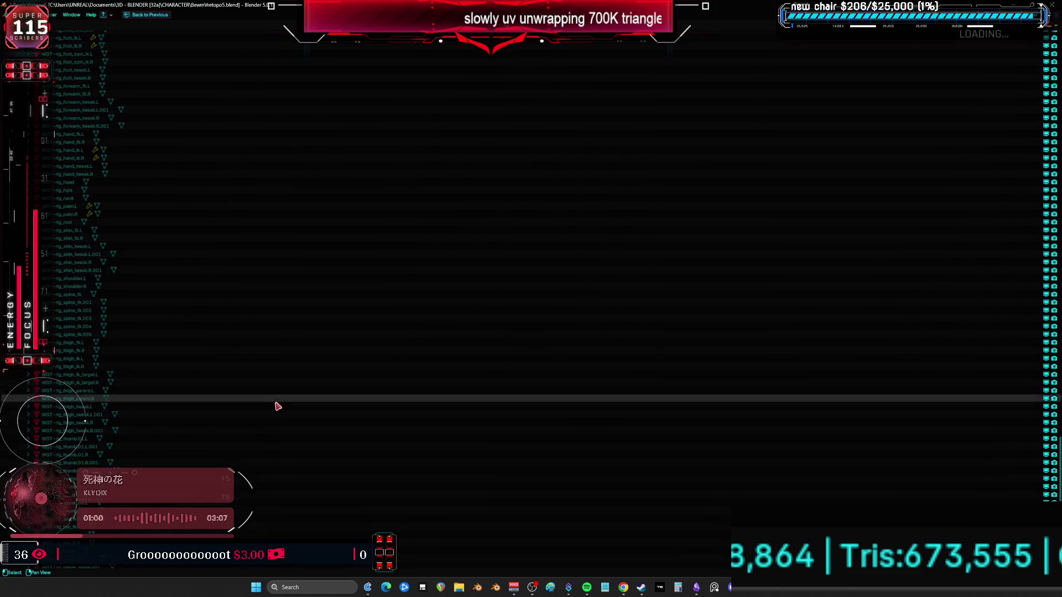
scroll(271, 394, up, 5)
scroll(308, 408, up, 5)
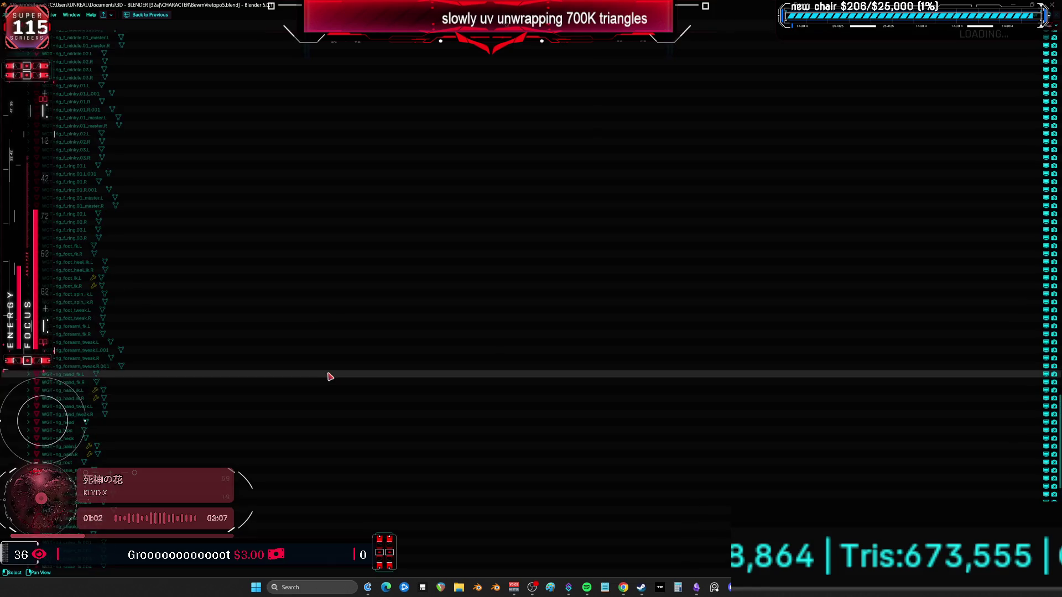
scroll(330, 378, up, 3)
key(ctrl+space)
scroll(337, 284, up, 3)
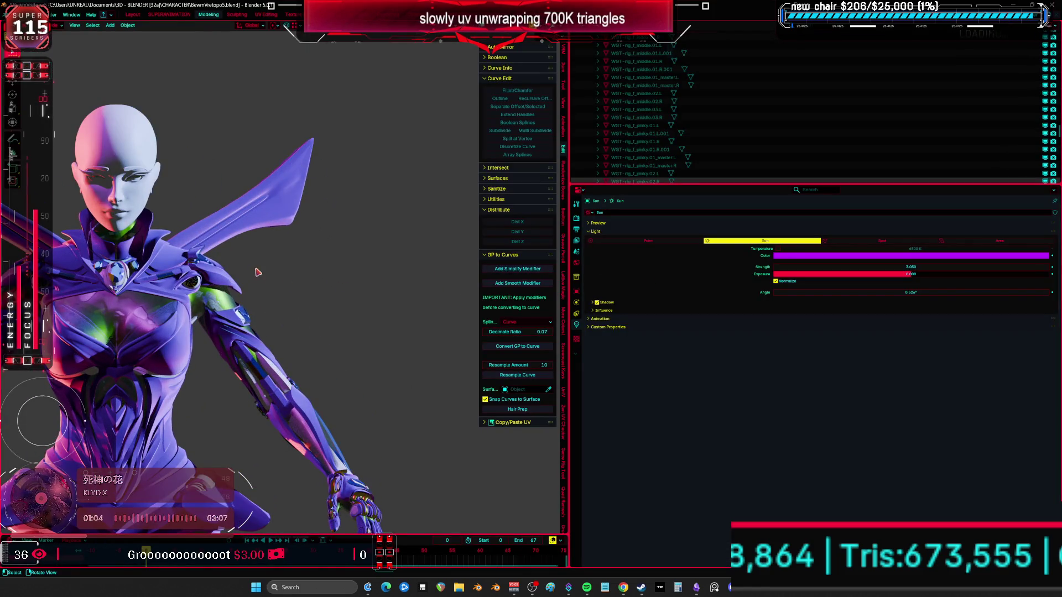
key(KP_1)
Switch the sun to a 6500 K temperature colour and give it a red tint
click(802, 256)
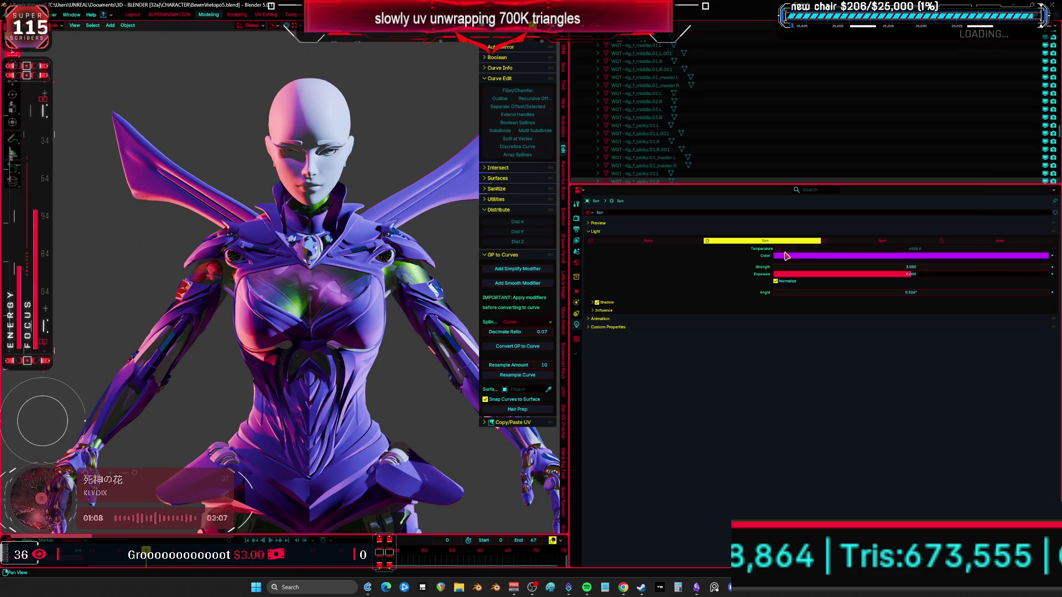
click(778, 248)
click(995, 256)
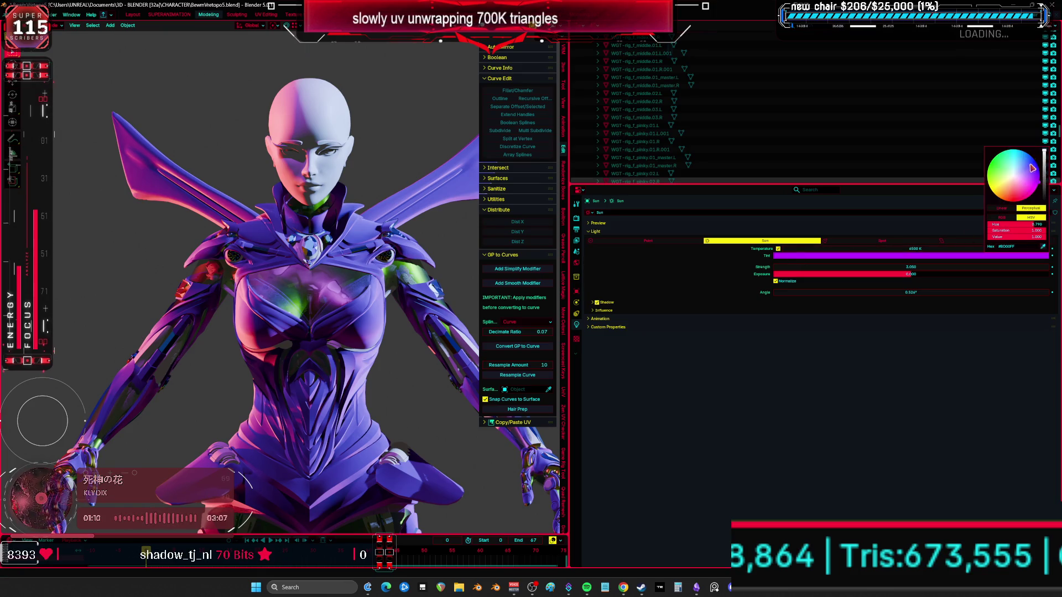
mouse_move(1032, 168)
mouse_down()
mouse_move(1010, 165)
mouse_move(1003, 201)
mouse_up()
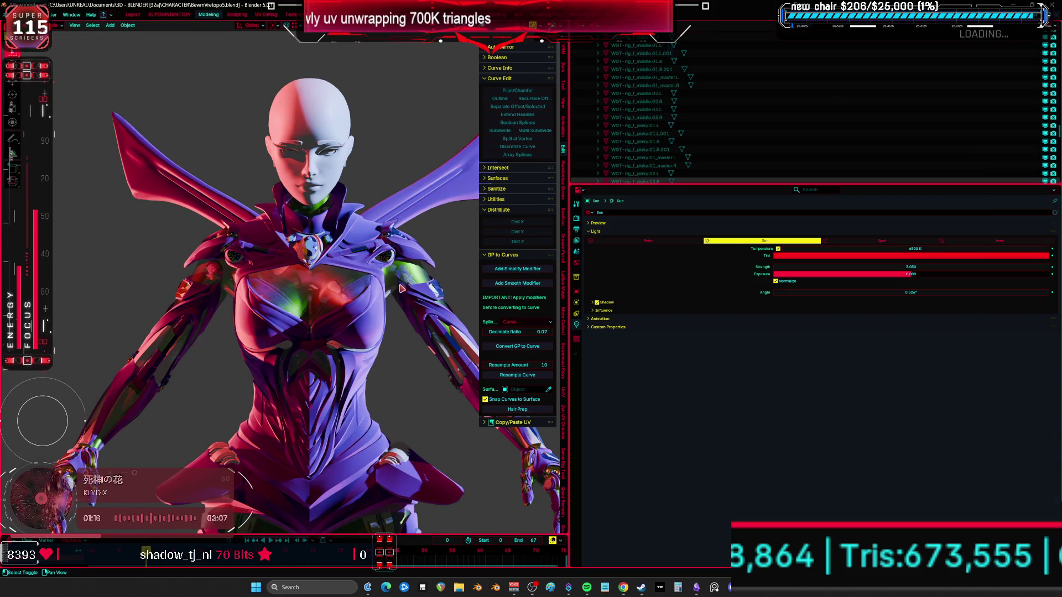
Select the armor so its M_MAIN material appears in the Shader Editor
key(ctrl+space)
middle_drag(402, 288, 509, 297)
key(ctrl+space)
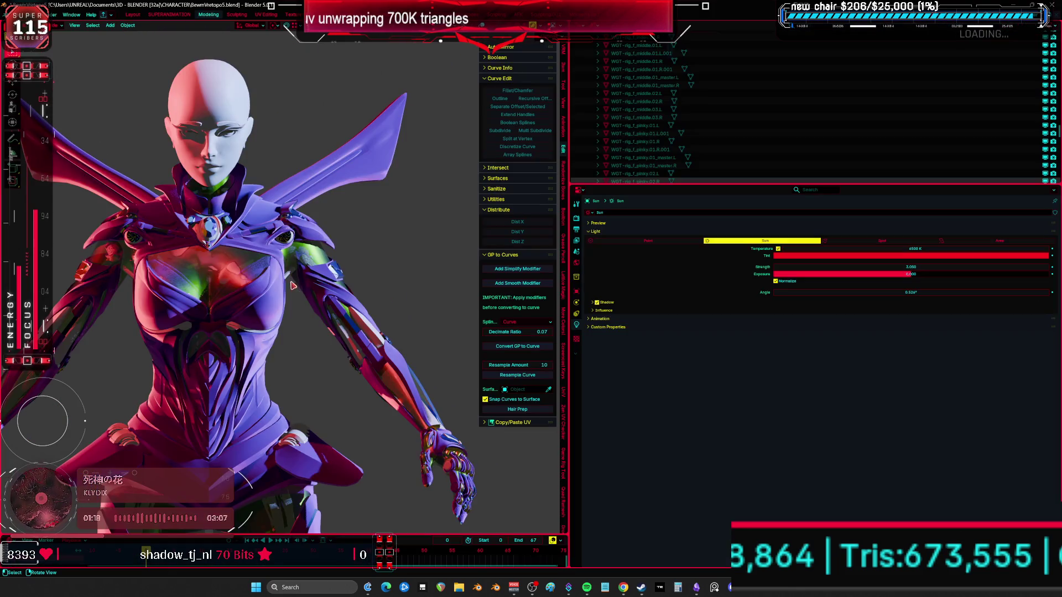
click(292, 285)
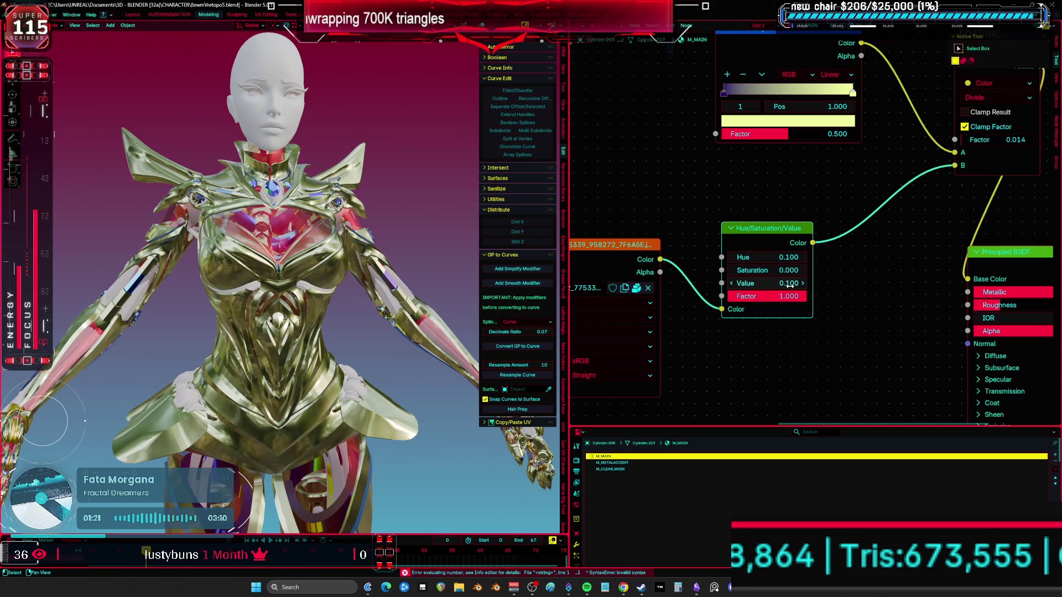
Link the Hue/Saturation Color output into the Principled Base Color so the armor turns black
middle_drag(776, 316, 711, 317)
drag(746, 244, 901, 280)
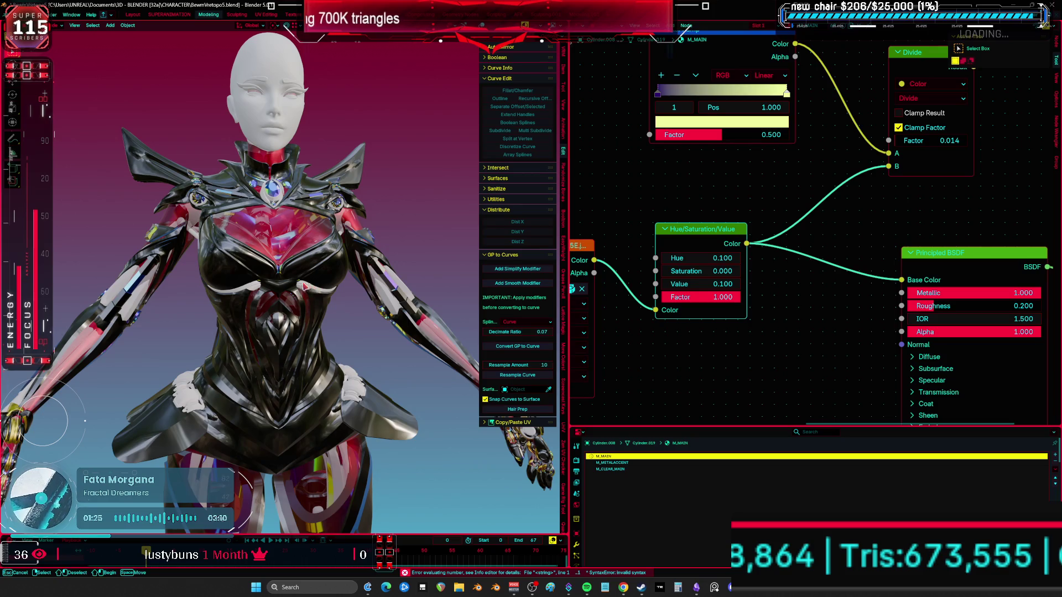
scroll(318, 288, up, 2)
key(ctrl+space)
scroll(482, 314, up, 4)
middle_drag(483, 315, 150, 314)
scroll(264, 318, down, 3)
middle_drag(264, 317, 368, 315)
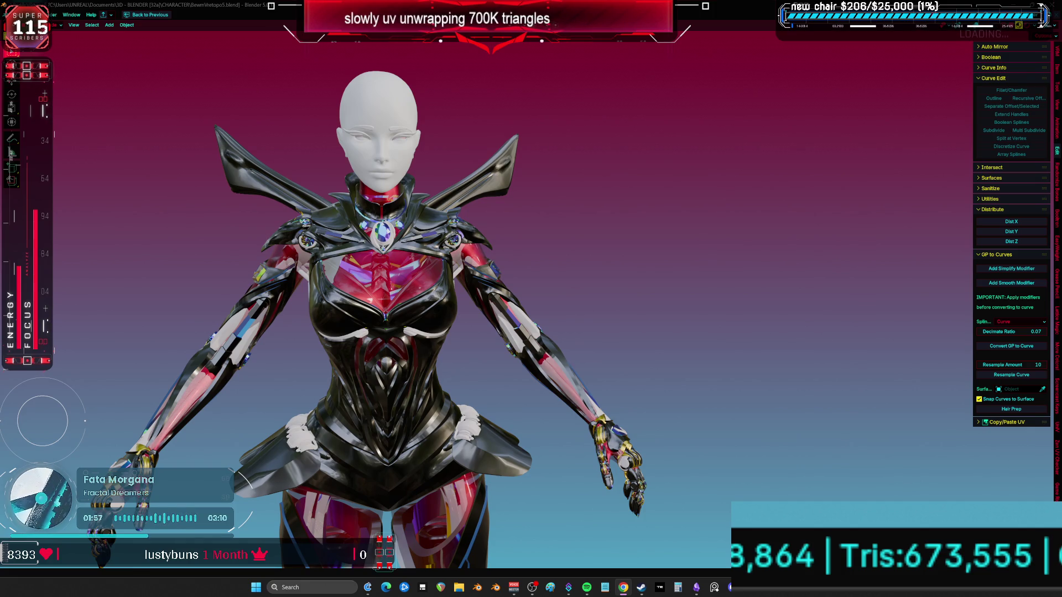
scroll(513, 316, up, 5)
scroll(531, 286, down, 5)
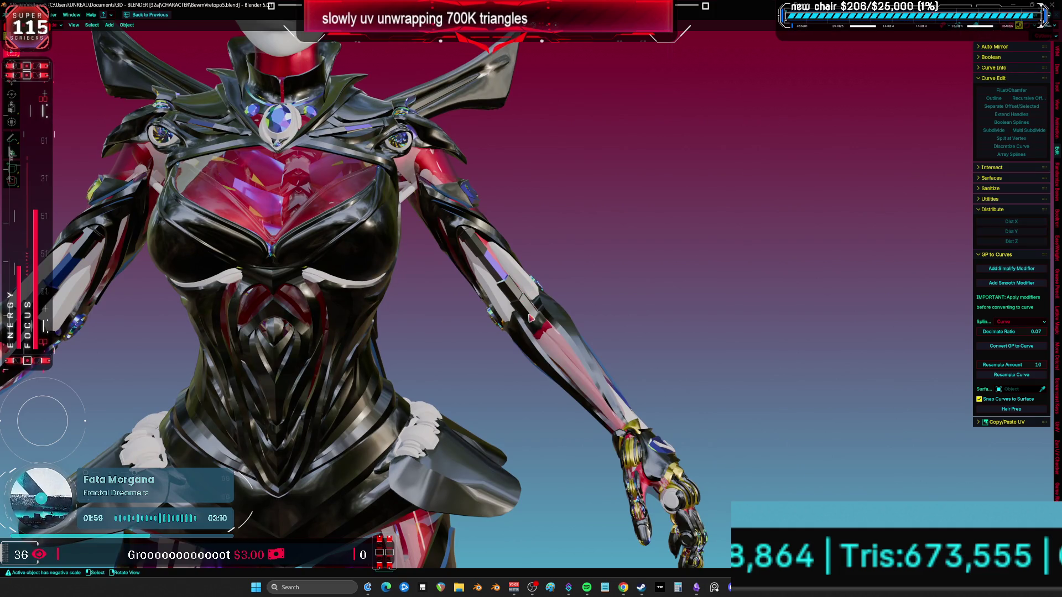
key(ctrl+space)
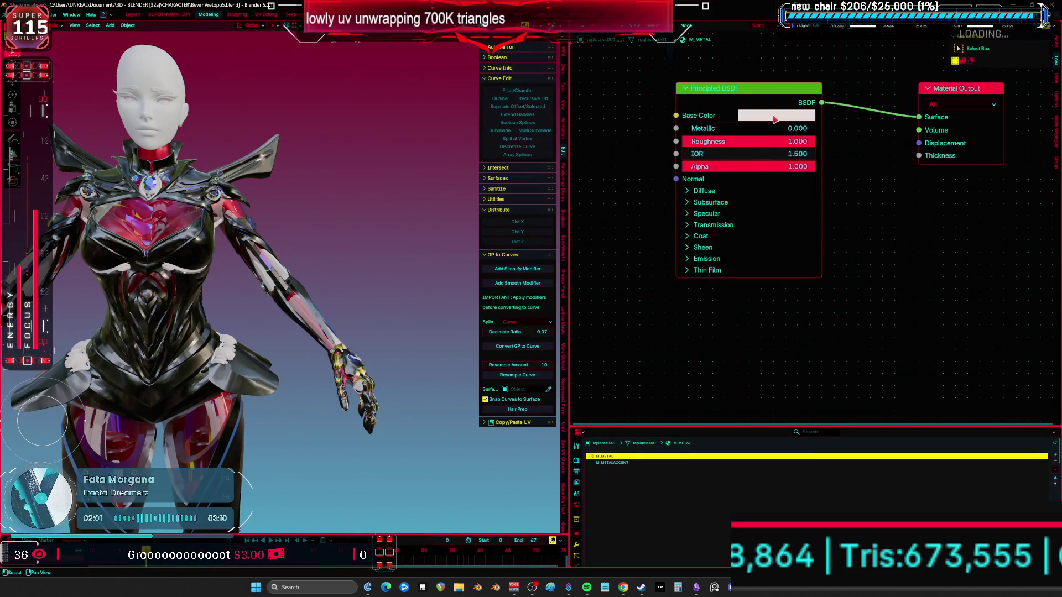
Give M_METAL a yellow-gold base colour, Metallic 1.0 and Roughness 0.0
click(776, 116)
drag(792, 194, 778, 203)
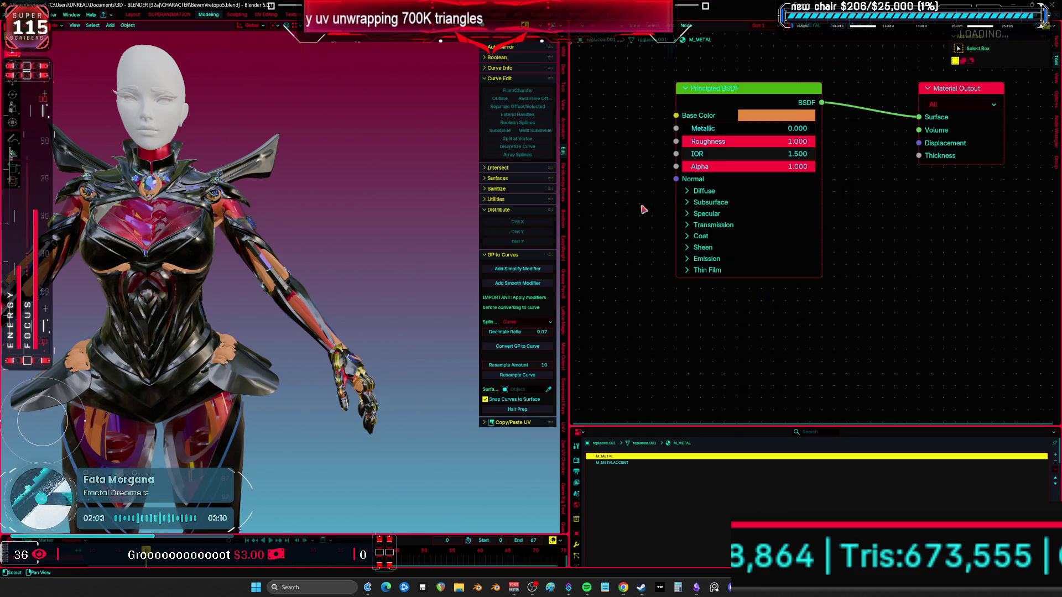
click(738, 128)
key(Tab)
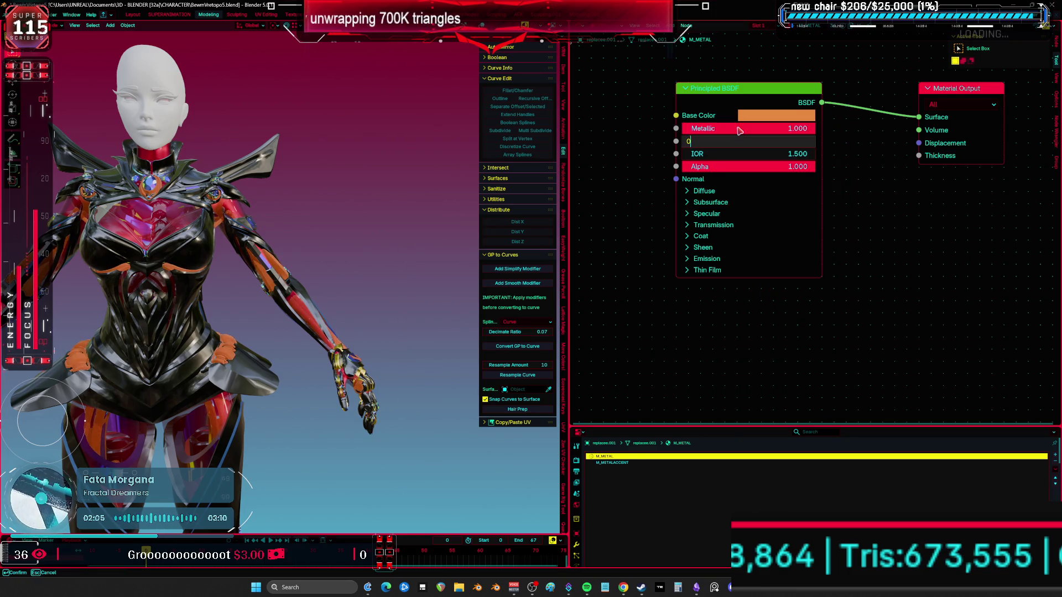
text(0)
key(Return)
middle_drag(156, 299, 288, 304)
scroll(288, 304, up, 2)
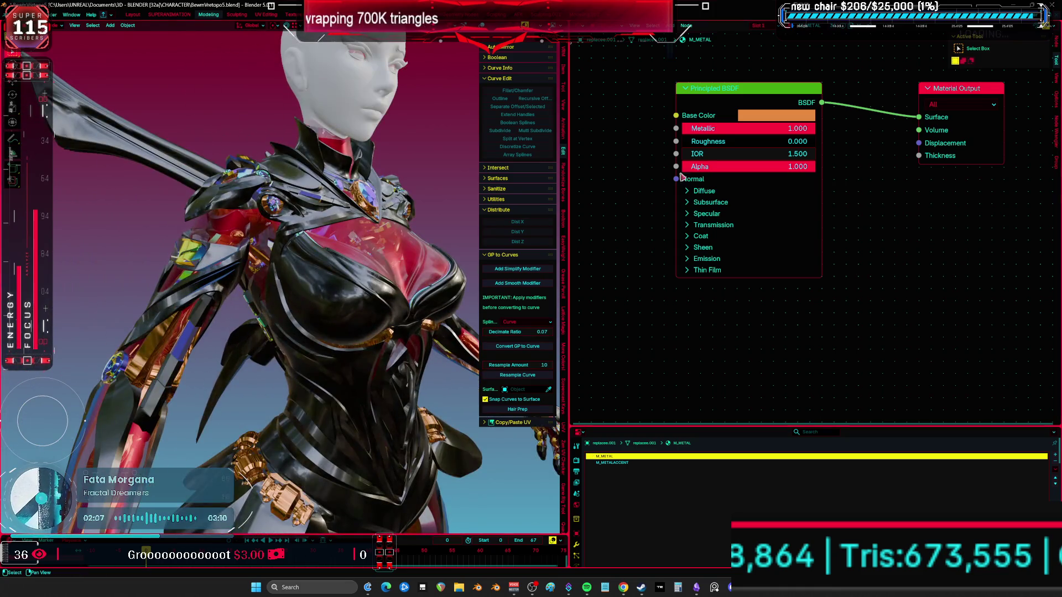
click(776, 115)
drag(788, 206, 750, 200)
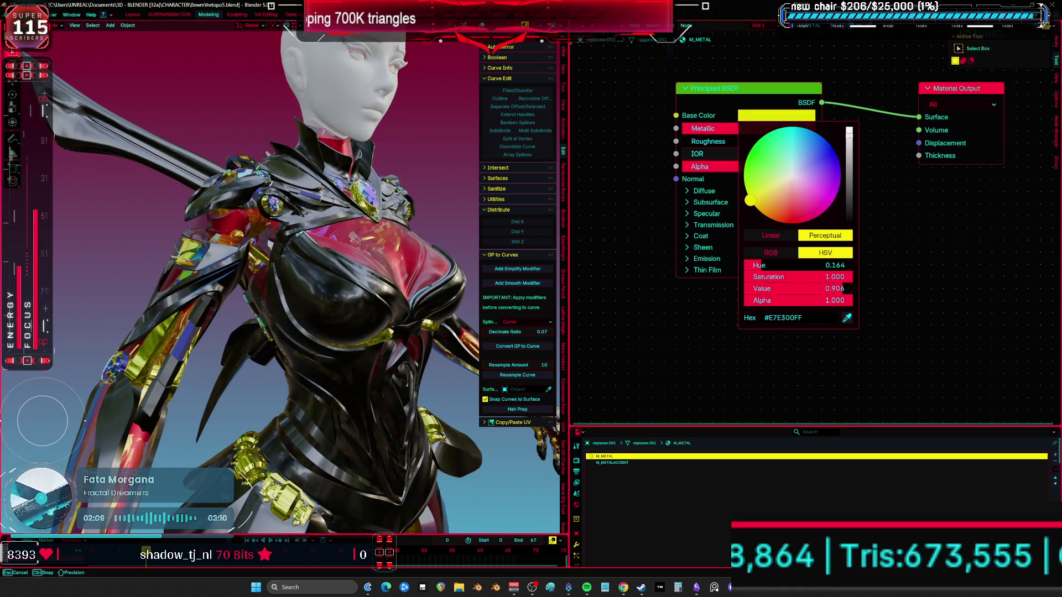
middle_drag(309, 299, 383, 294)
key(ctrl+space)
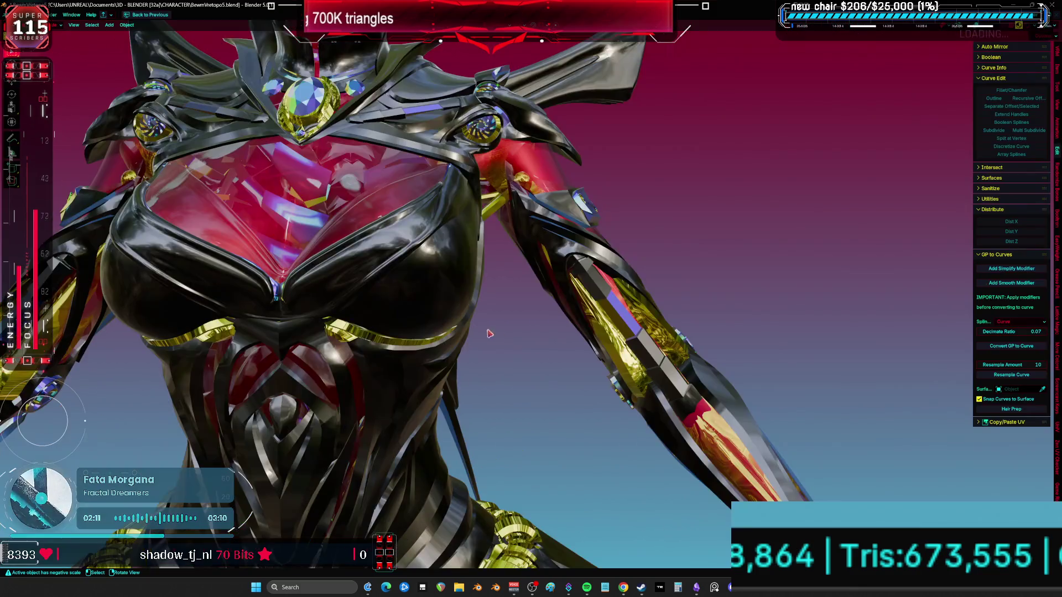
key(KP_1)
scroll(520, 335, up, 2)
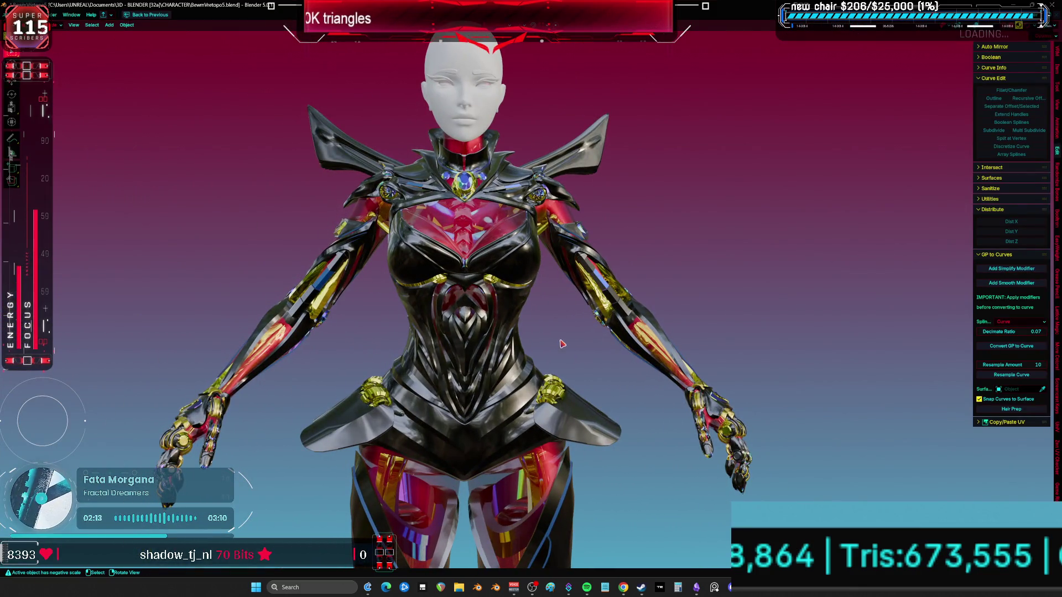
scroll(531, 270, up, 5)
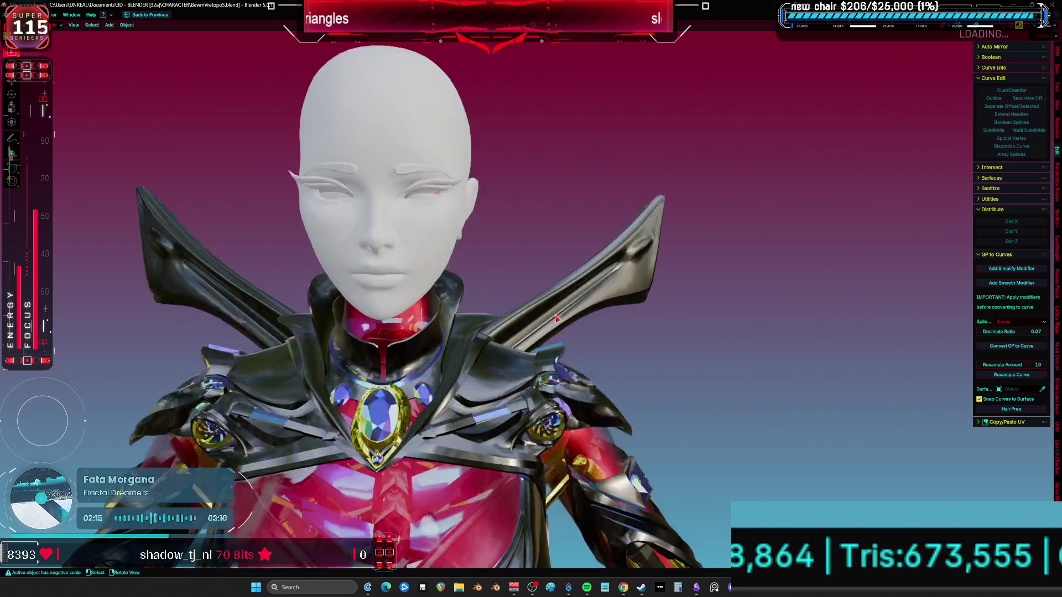
key(shift+alt+z)
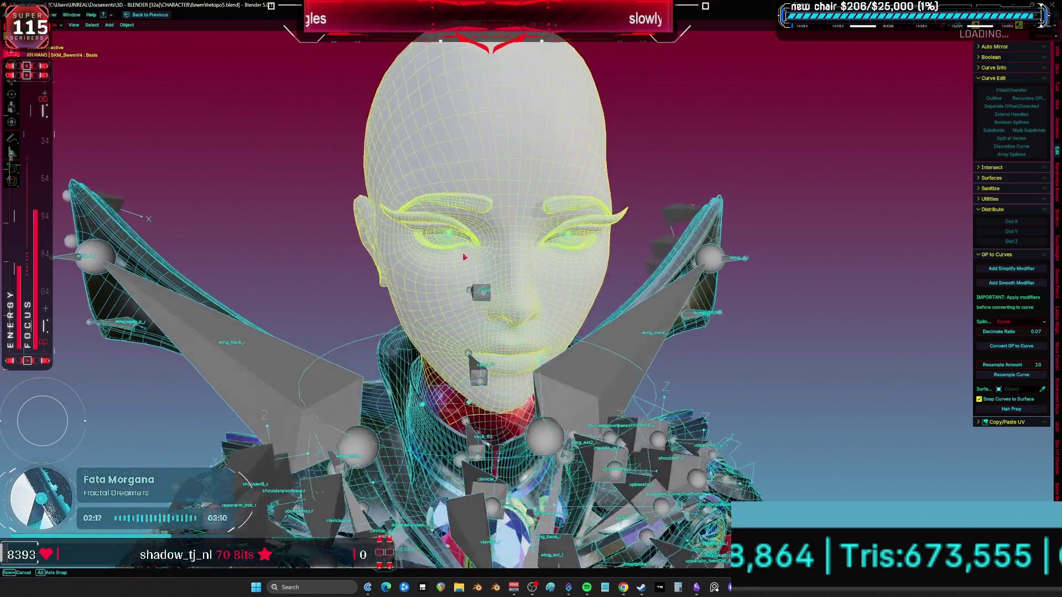
mouse_move(444, 256)
middle_down()
mouse_move(863, 249)
mouse_move(743, 244)
mouse_move(754, 230)
mouse_move(694, 227)
middle_up()
mouse_move(606, 255)
middle_down()
mouse_move(591, 337)
mouse_move(594, 326)
middle_up()
key(shift+alt+z)
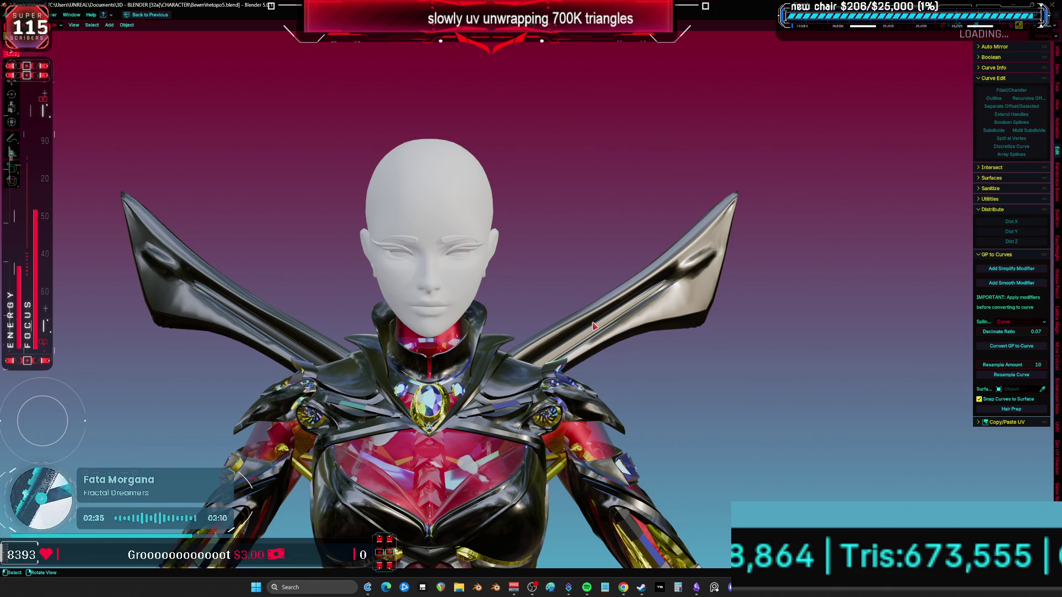
Scale the head and lower it along Z onto the armored body, then inspect it
scroll(320, 237, down, 3)
key(s)
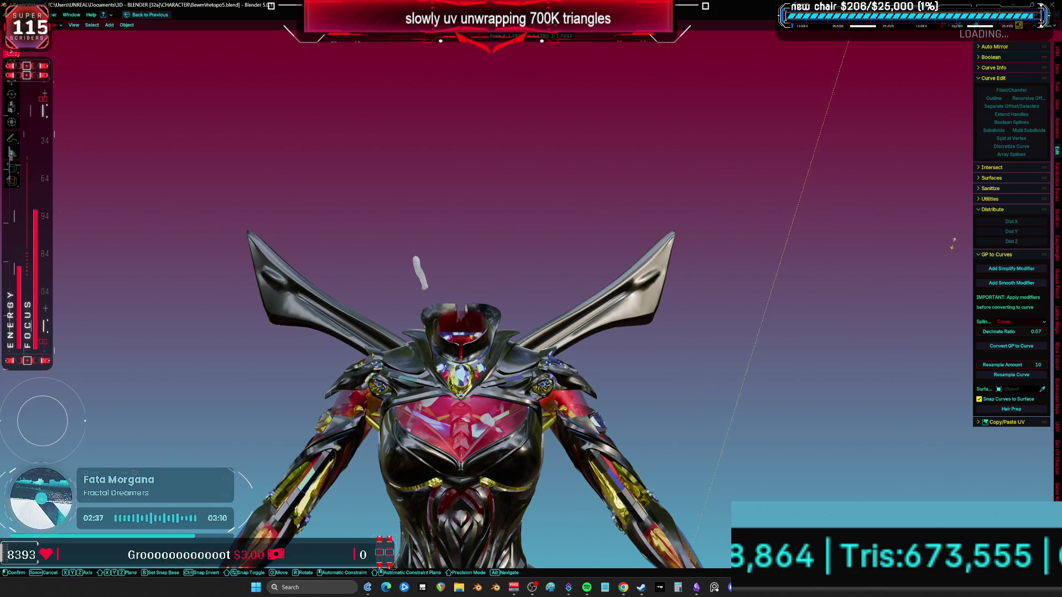
click(979, 376)
key(g)
key(z)
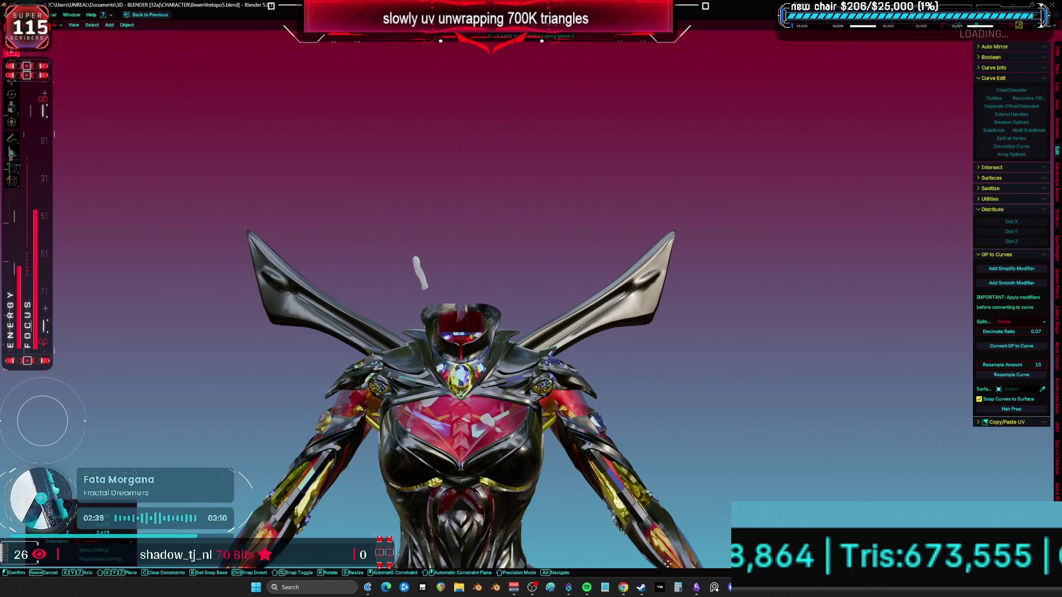
click(680, 280)
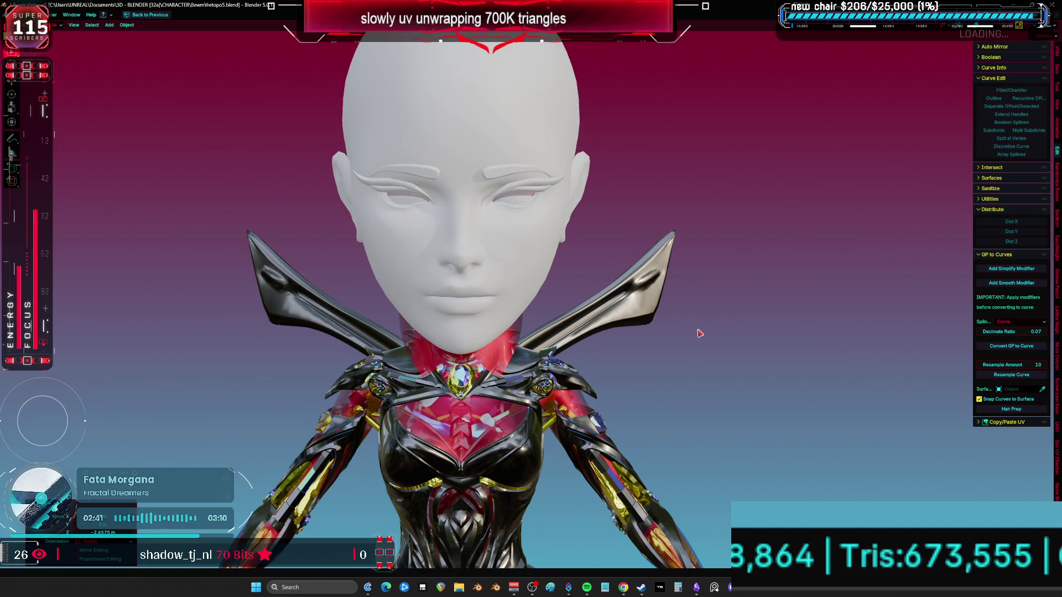
mouse_move(700, 331)
middle_down()
mouse_move(671, 336)
mouse_move(713, 332)
mouse_move(672, 326)
mouse_move(685, 339)
mouse_move(761, 332)
mouse_move(694, 315)
mouse_move(669, 347)
mouse_move(673, 317)
mouse_move(611, 332)
mouse_move(642, 322)
mouse_move(917, 334)
mouse_move(884, 359)
mouse_move(906, 381)
mouse_move(825, 374)
mouse_move(901, 331)
mouse_move(1036, 321)
mouse_move(838, 349)
mouse_move(904, 335)
mouse_move(1039, 338)
mouse_move(912, 351)
mouse_move(759, 343)
mouse_move(807, 353)
mouse_move(935, 350)
mouse_move(758, 306)
middle_up()
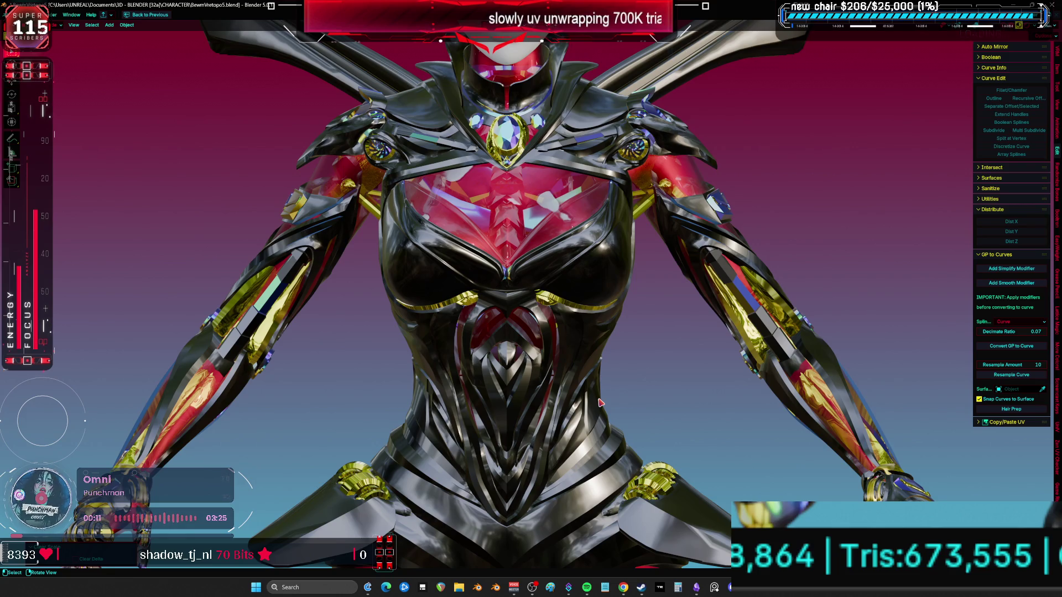
middle_drag(449, 219, 495, 229)
key(ctrl+space)
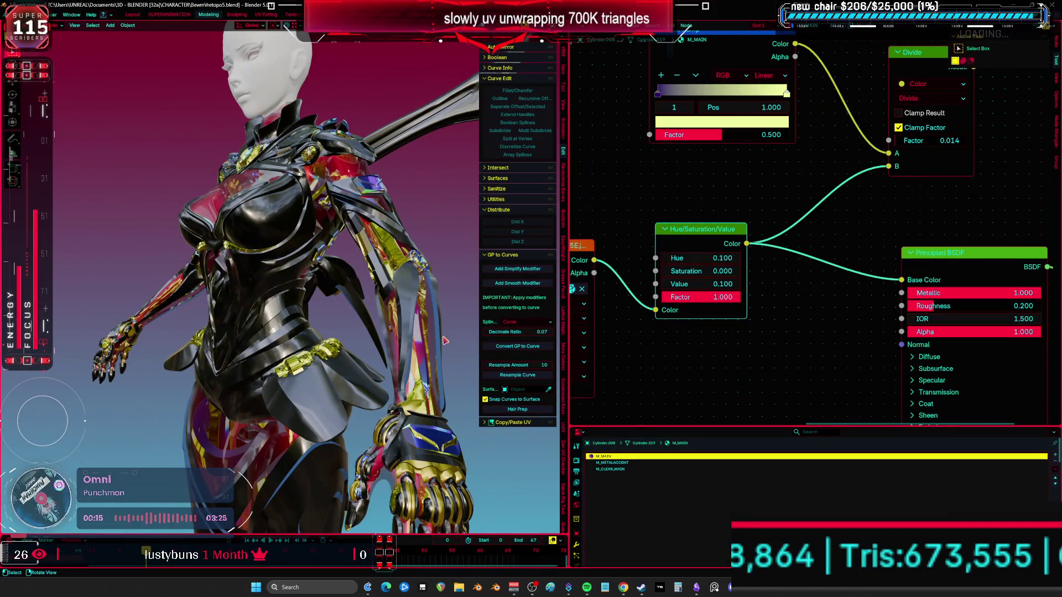
Select the forearm armor piece to show its M_ACCENT material nodes
click(409, 347)
click(622, 469)
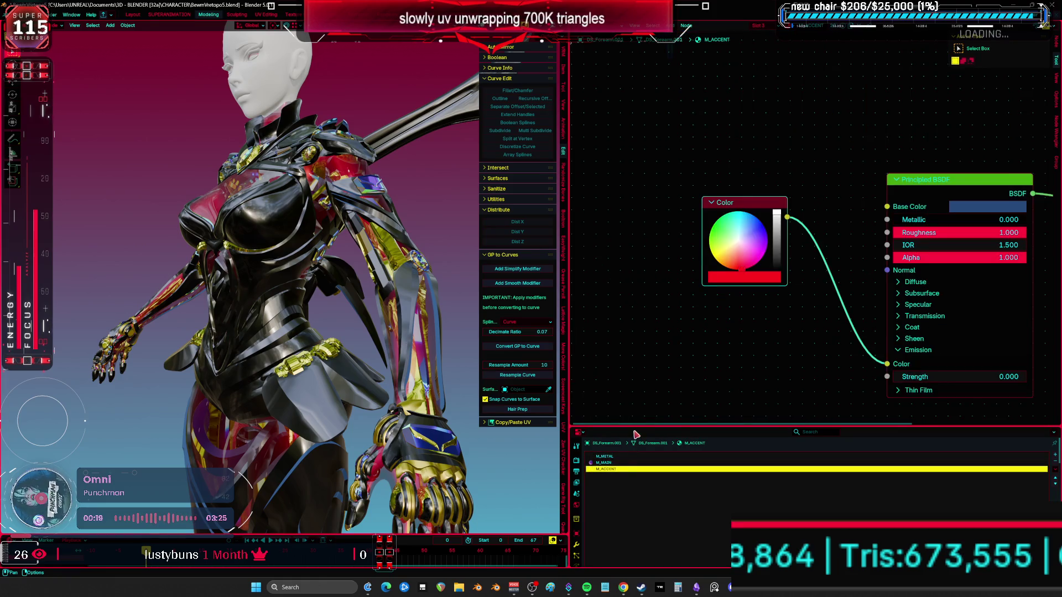
mouse_move(354, 248)
middle_down()
mouse_move(360, 242)
mouse_move(387, 279)
middle_up()
Add a sun light and rotate it to angle over the character
key(shift+a)
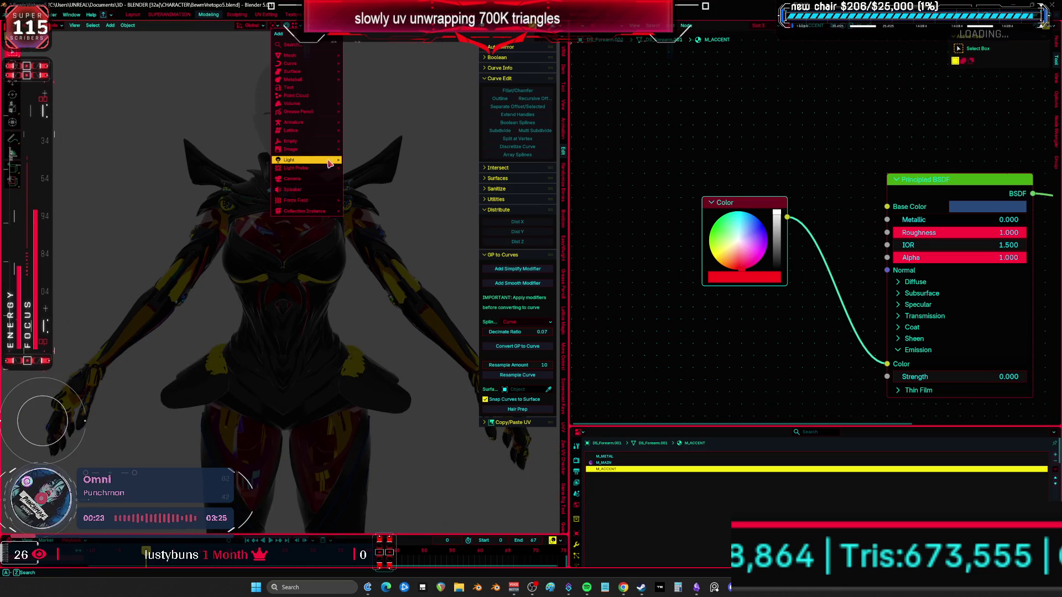
mouse_move(332, 163)
click(385, 173)
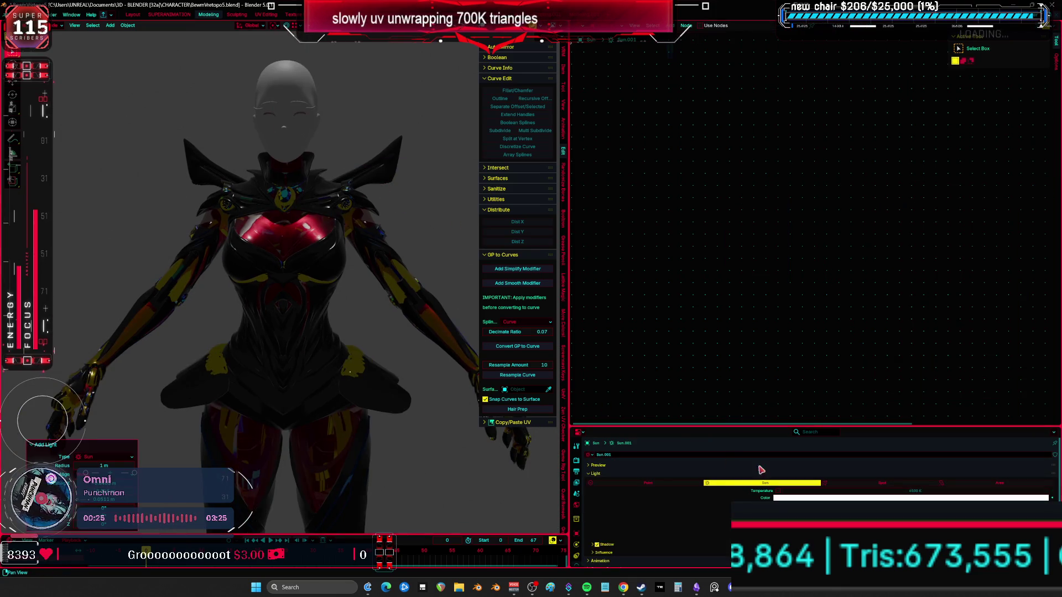
scroll(396, 206, up, 2)
key(r)
key(r)
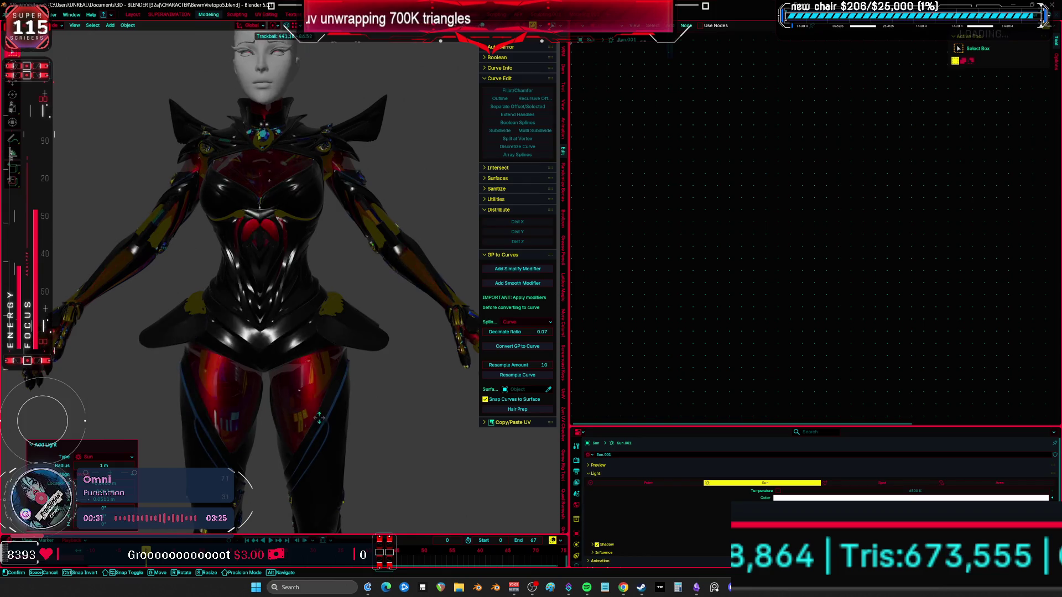
click(326, 332)
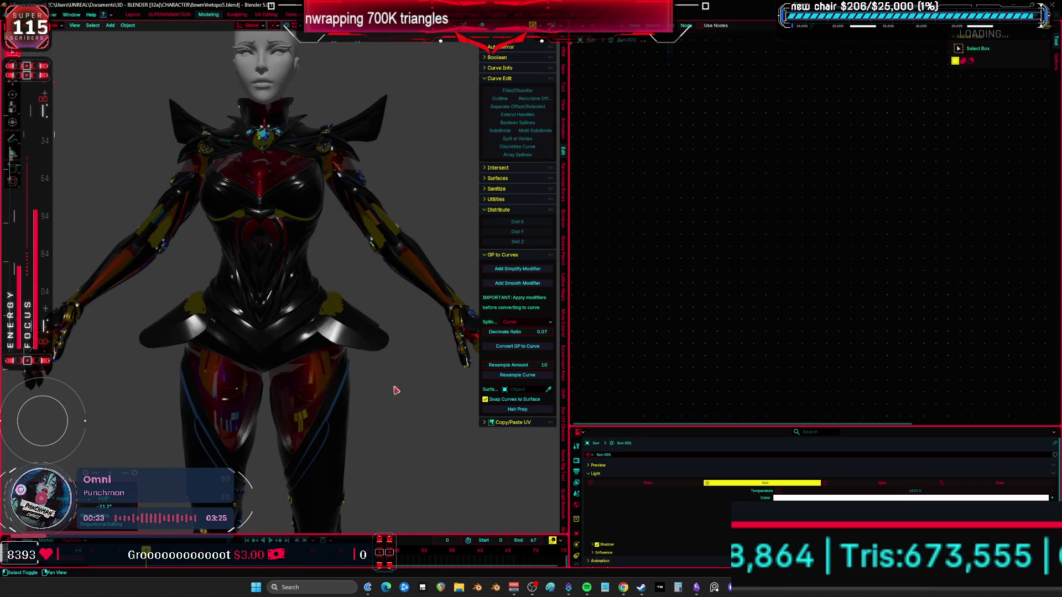
key(ctrl+z)
Toggle the viewport overlays and reselect the forearm to return to M_ACCENT
key(shift+alt+z)
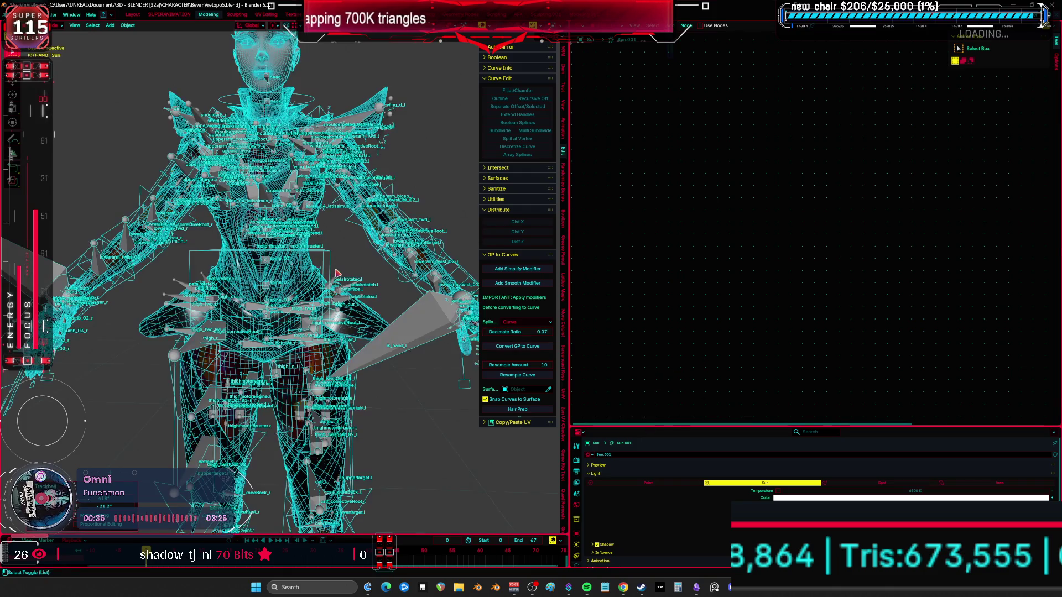
key(shift+alt+z)
key(shift+alt+z)
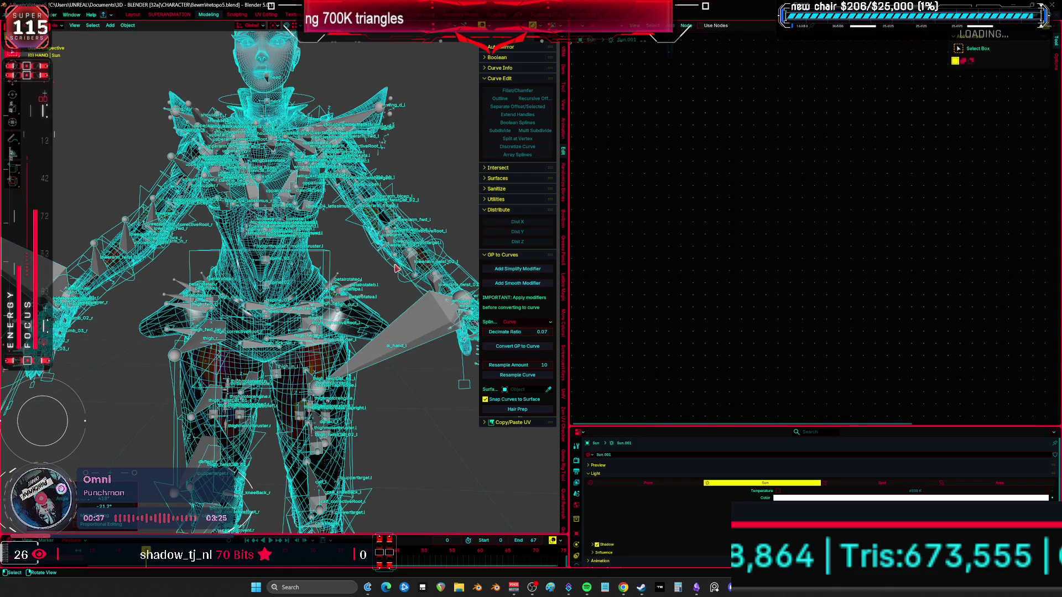
middle_drag(397, 268, 404, 265)
key(shift+alt+z)
click(424, 262)
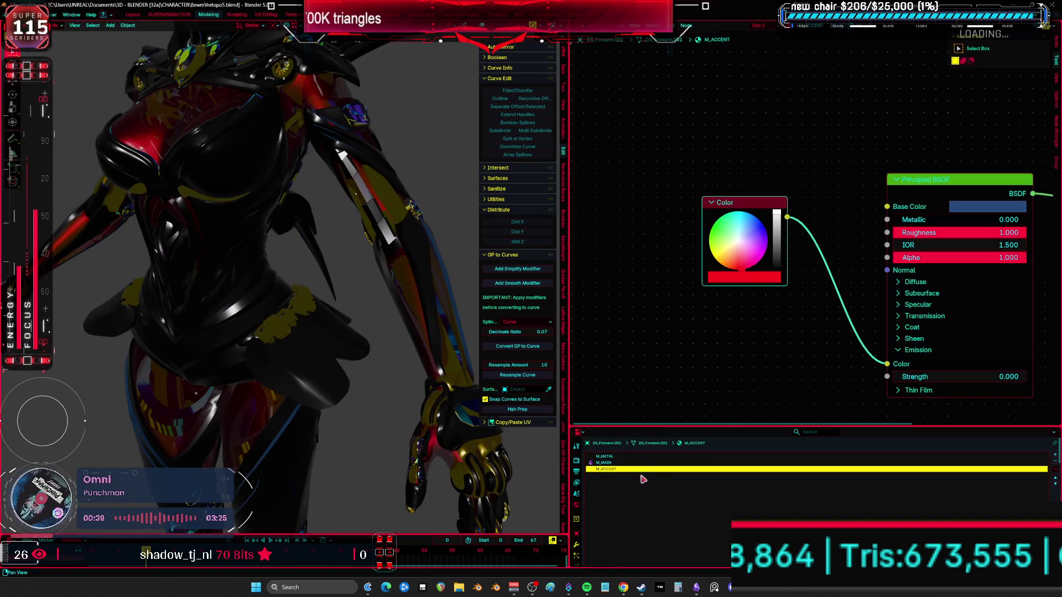
Set the accent emission strength to 5 and view the glowing trim on the body
middle_drag(835, 278, 771, 259)
click(863, 357)
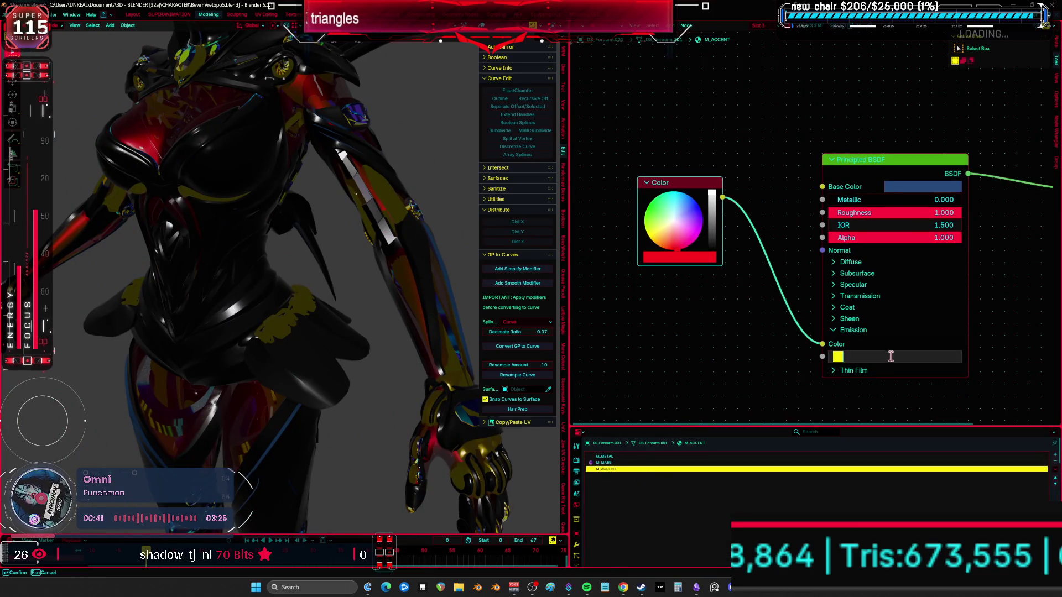
text(5)
key(Return)
mouse_move(398, 287)
middle_down()
mouse_move(384, 305)
mouse_move(395, 305)
middle_up()
key(ctrl+space)
scroll(532, 297, down, 5)
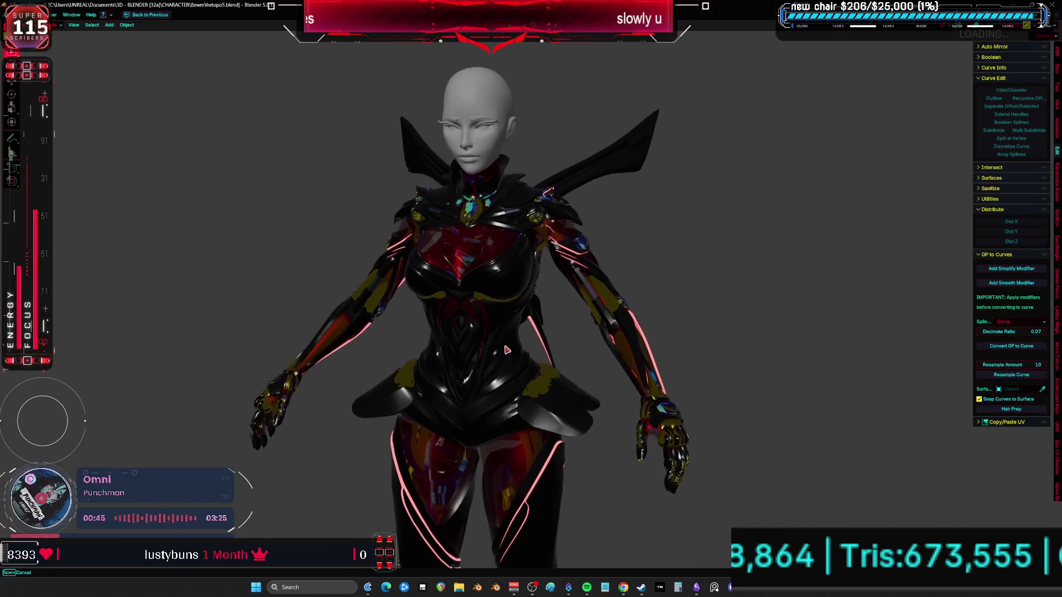
mouse_move(533, 309)
middle_down()
mouse_move(541, 338)
mouse_move(298, 334)
mouse_move(422, 349)
mouse_move(545, 341)
mouse_move(561, 230)
mouse_move(574, 300)
mouse_move(563, 305)
middle_up()
key(ctrl+alt+space)
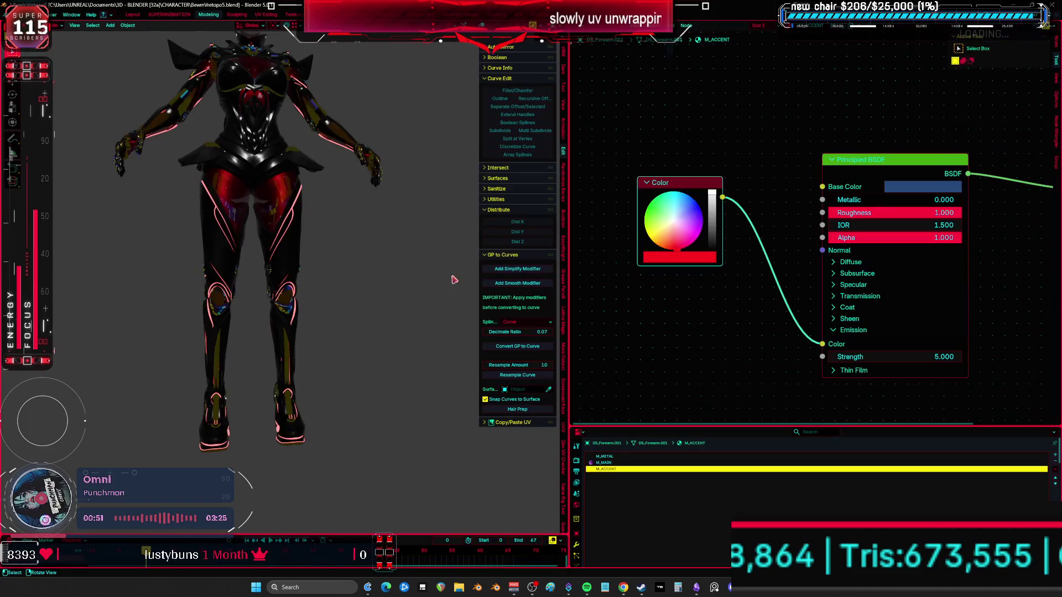
mouse_move(364, 238)
middle_down()
mouse_move(355, 226)
mouse_move(420, 331)
middle_up()
Make the emission colour blue and settle its strength at 12 after trying 15
mouse_move(667, 210)
mouse_down()
mouse_move(658, 195)
mouse_move(680, 218)
mouse_move(707, 224)
mouse_move(705, 198)
mouse_up()
click(976, 364)
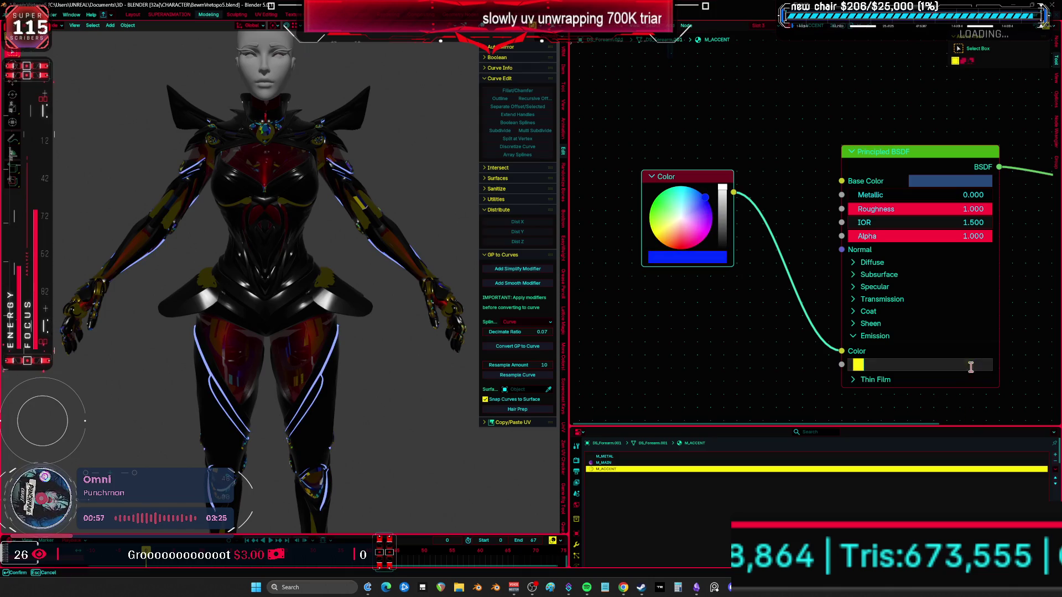
text(15)
key(Return)
middle_drag(362, 340, 387, 331)
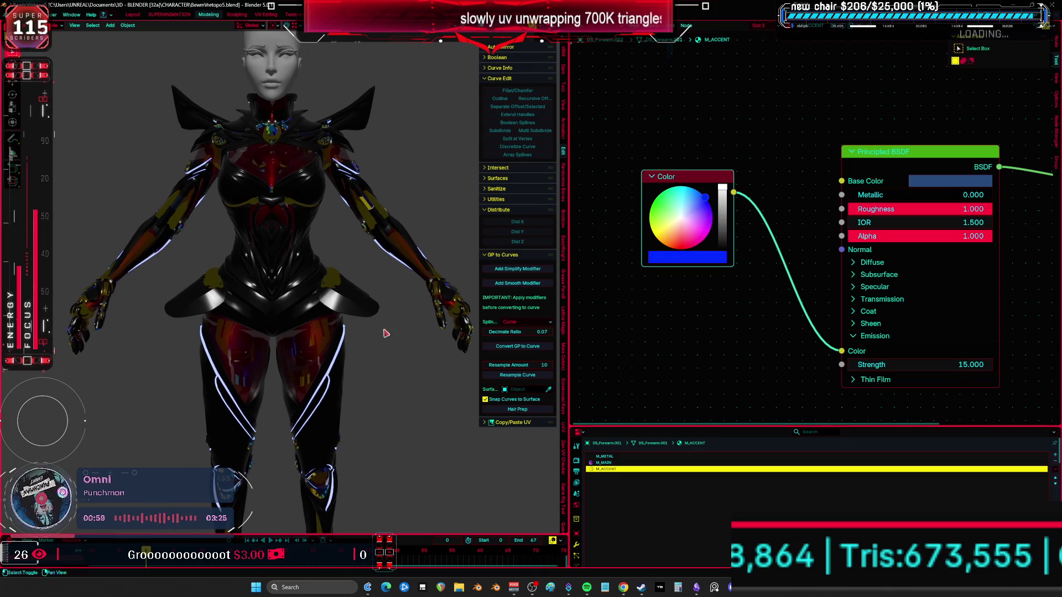
click(975, 363)
text(12)
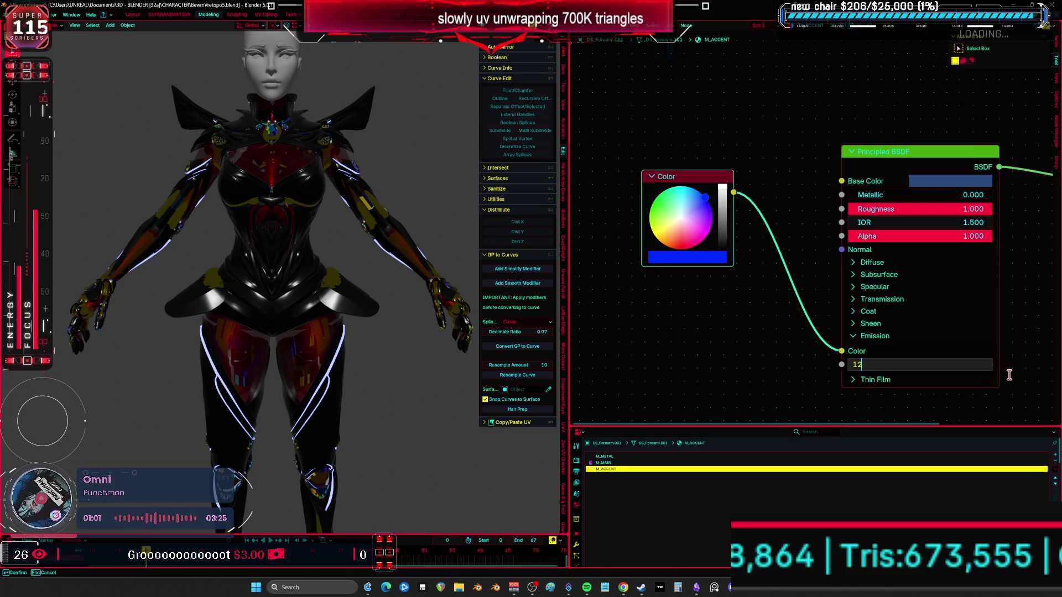
key(Return)
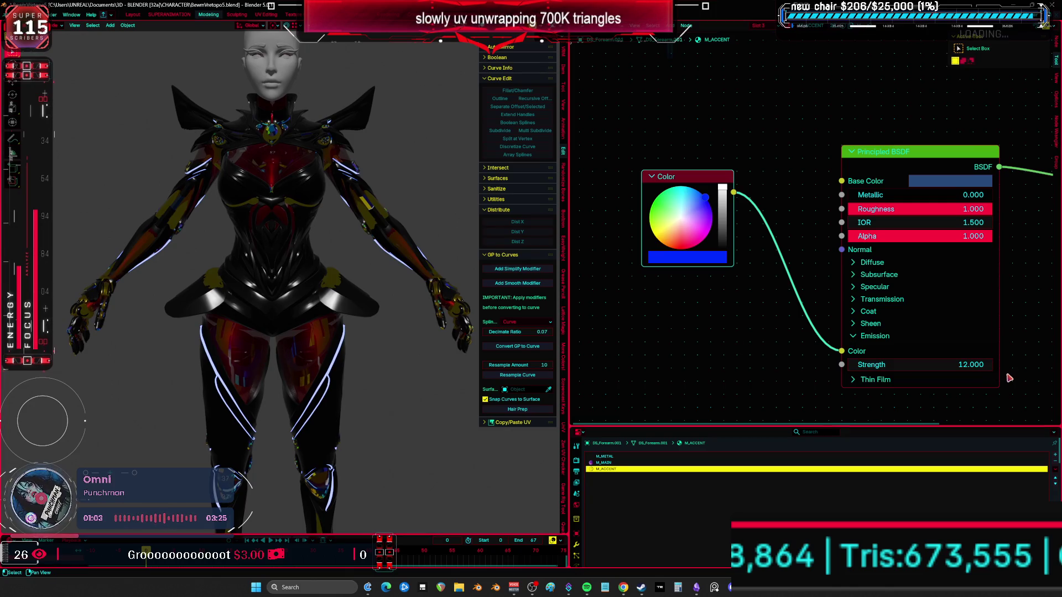
click(961, 365)
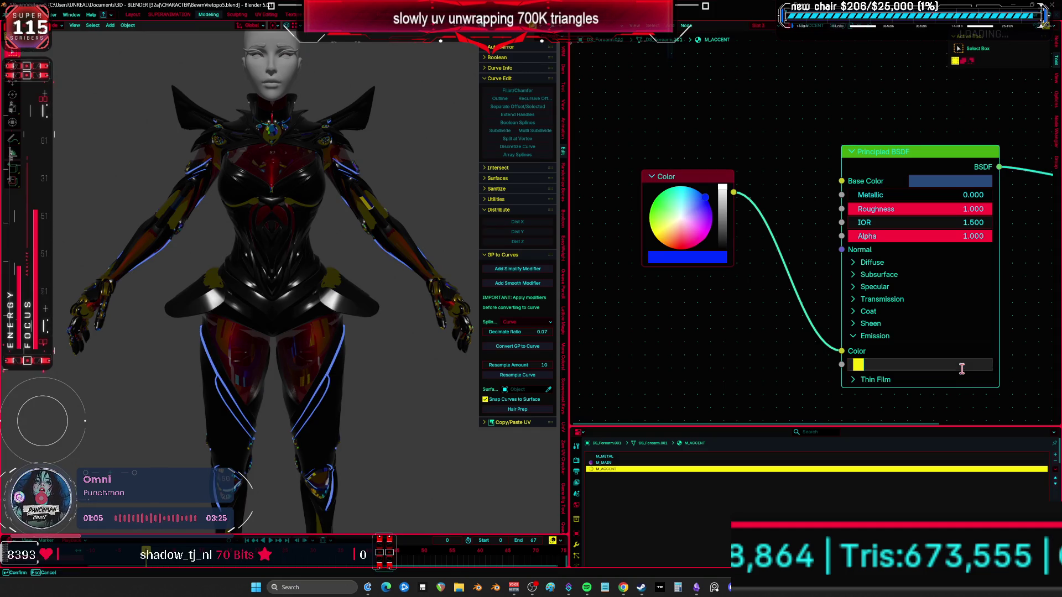
key(Return)
mouse_move(430, 293)
middle_down()
mouse_move(397, 300)
mouse_move(439, 355)
mouse_move(544, 352)
mouse_move(442, 326)
mouse_move(470, 290)
middle_up()
key(ctrl+space)
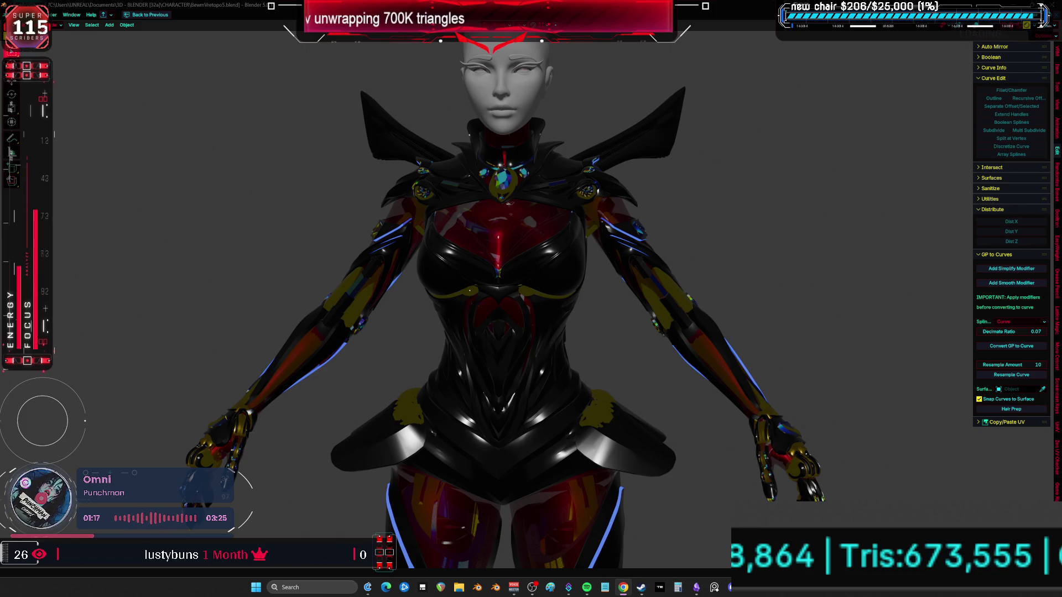
Switch the node editor area to the Outliner and select the Sun light
mouse_move(469, 290)
middle_down()
mouse_move(469, 244)
mouse_move(509, 244)
mouse_move(468, 245)
middle_up()
key(ctrl+space)
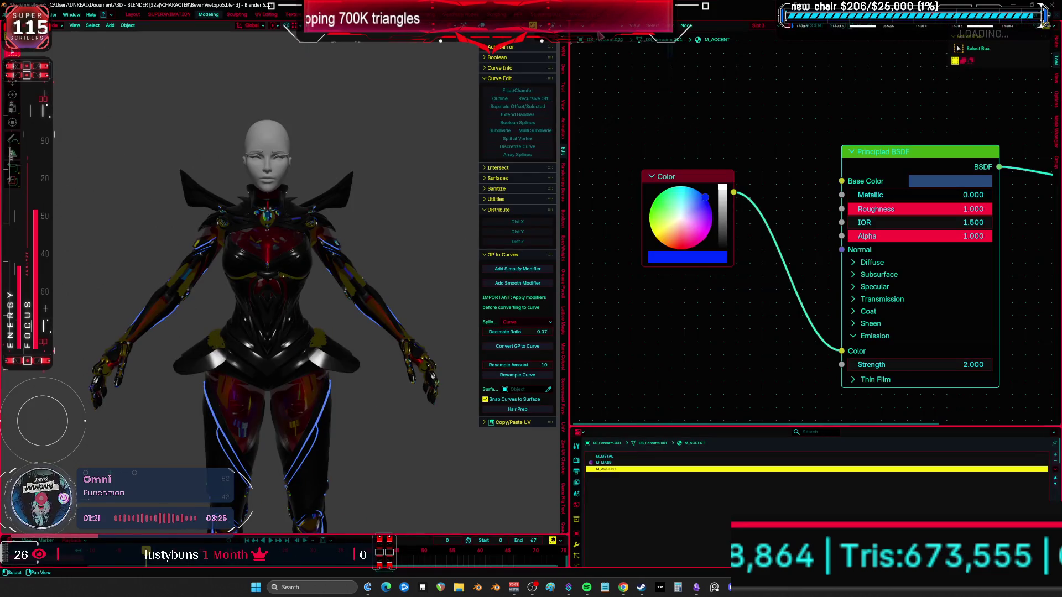
click(581, 28)
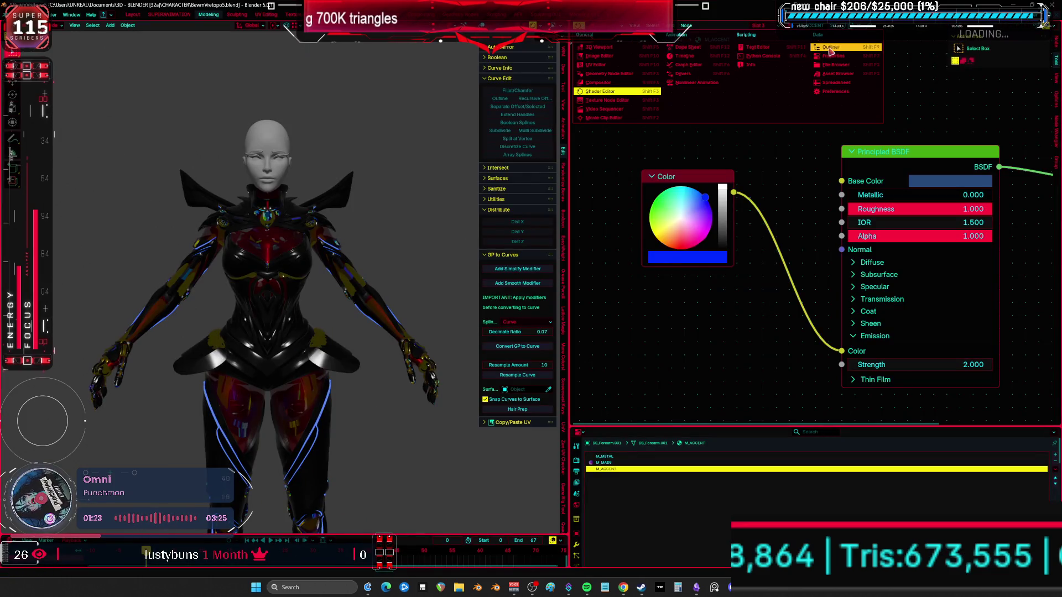
click(846, 58)
click(710, 348)
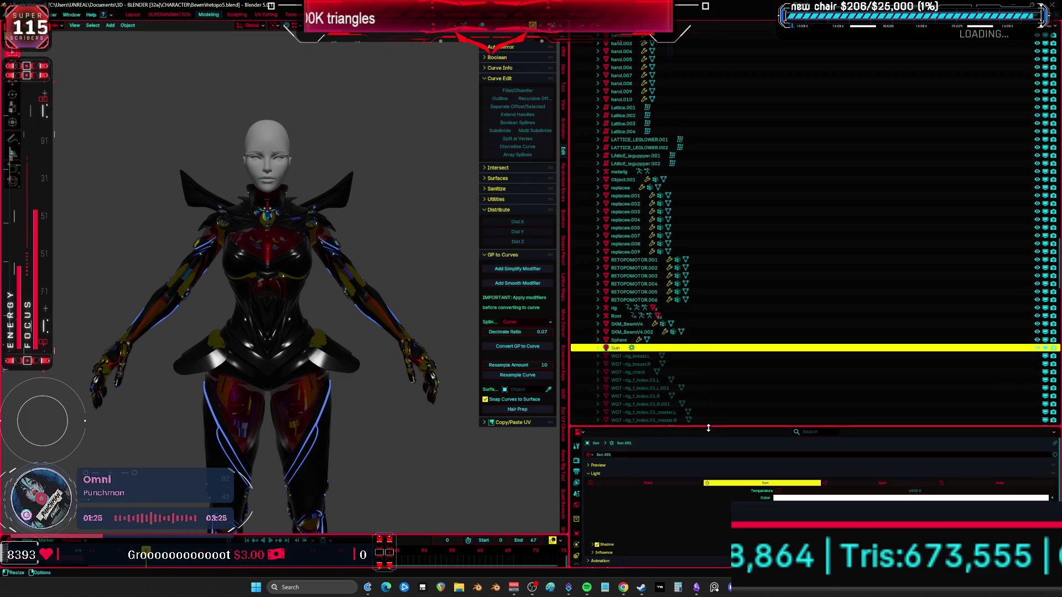
drag(730, 427, 730, 200)
Tint the sun yellow, re-angle it, then change its colour to pale blue #418CFF
click(1018, 272)
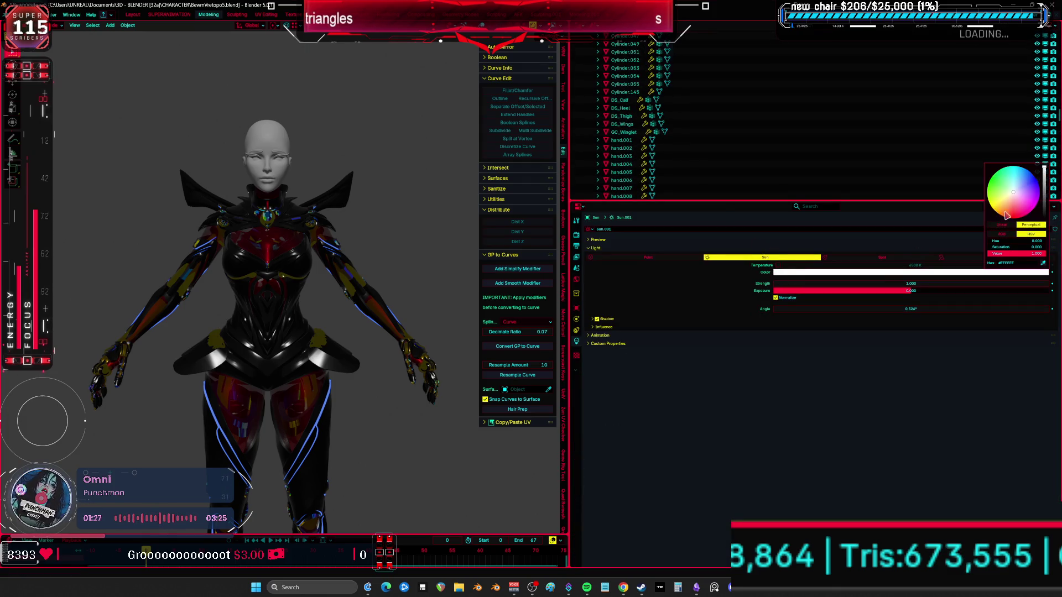
mouse_move(1002, 198)
mouse_down()
mouse_move(1012, 213)
mouse_move(1001, 201)
mouse_move(1008, 195)
mouse_up()
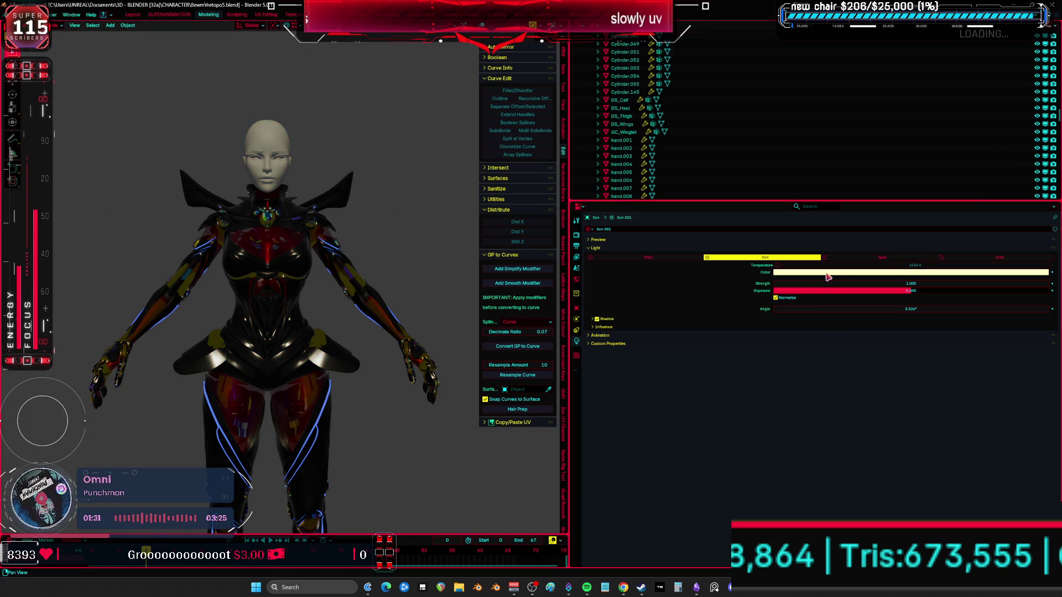
key(r)
key(r)
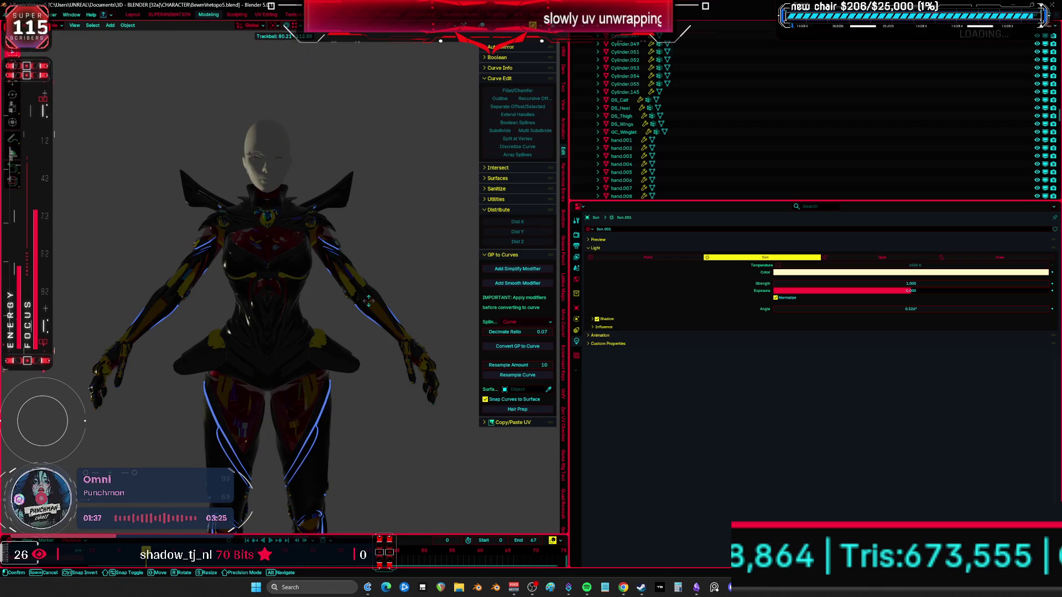
key(Return)
click(846, 272)
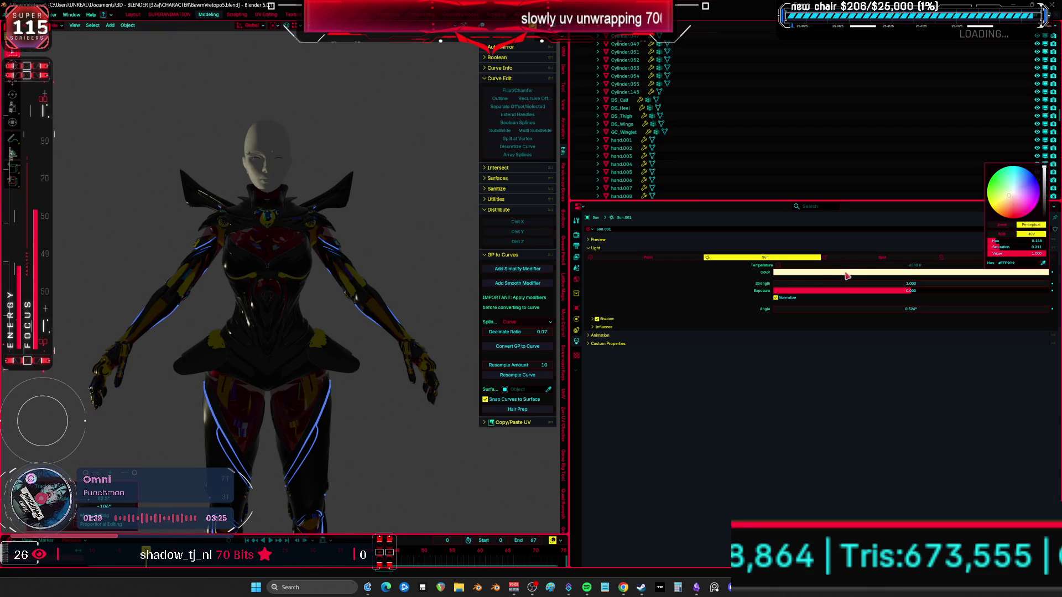
drag(1029, 187, 1021, 180)
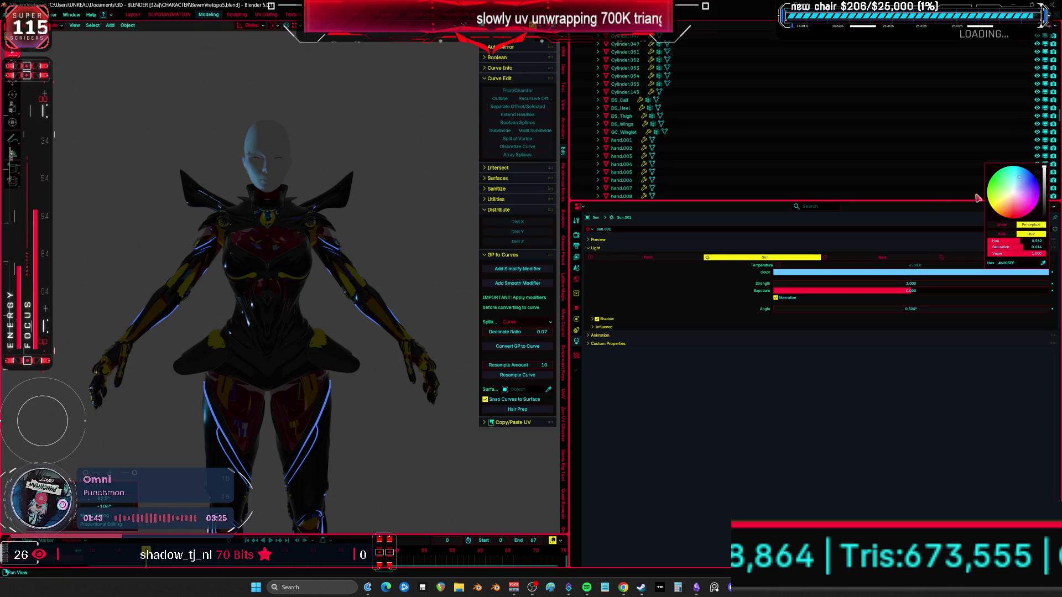
key(ctrl+space)
mouse_move(585, 312)
middle_down()
mouse_move(540, 332)
mouse_move(214, 326)
middle_up()
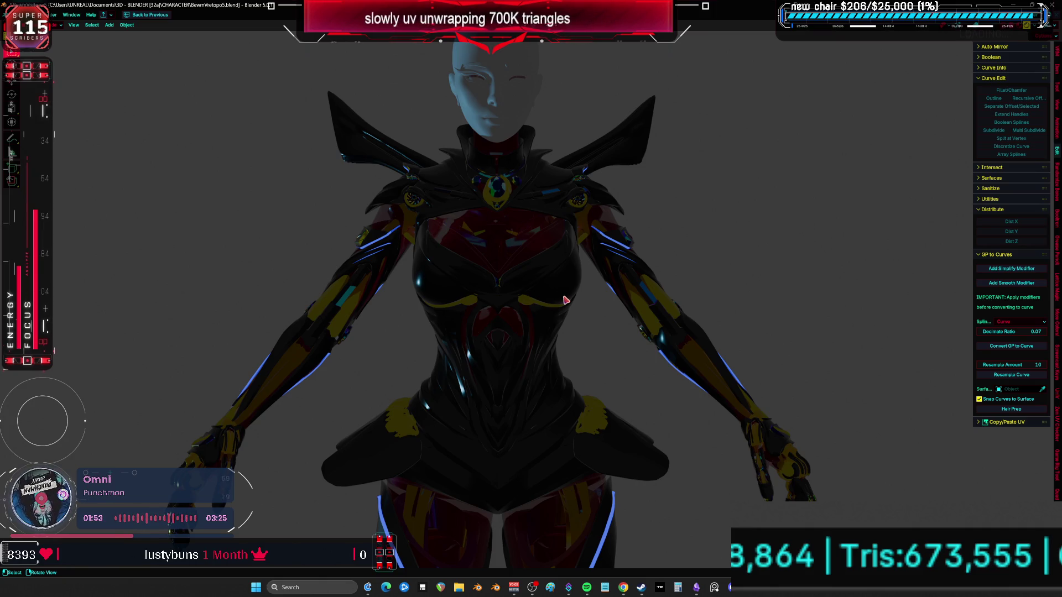
Save the project file with Ctrl+S as BewmVretopo5.blend
key(ctrl+s)
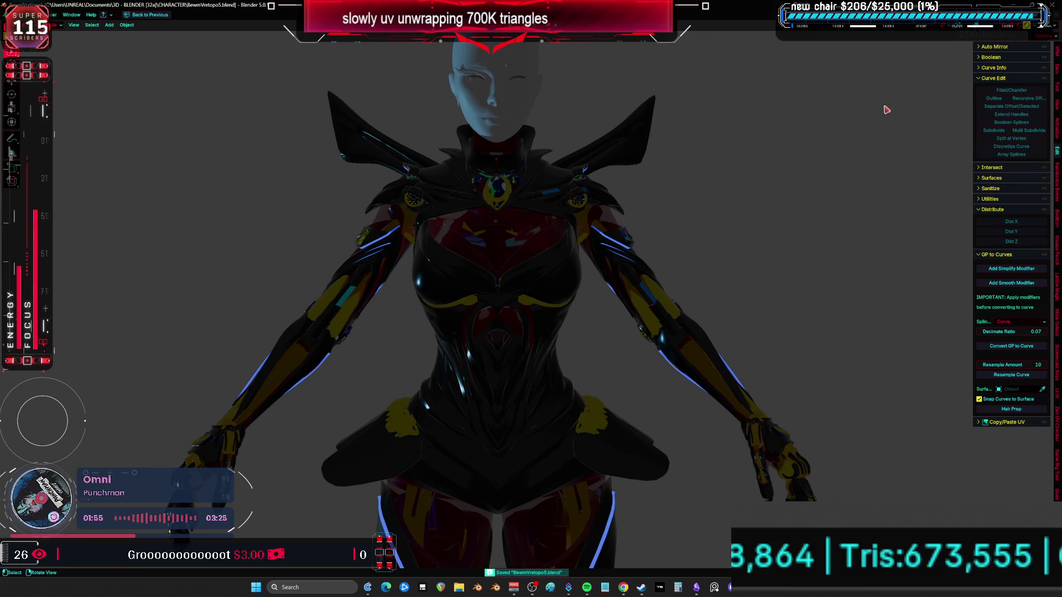